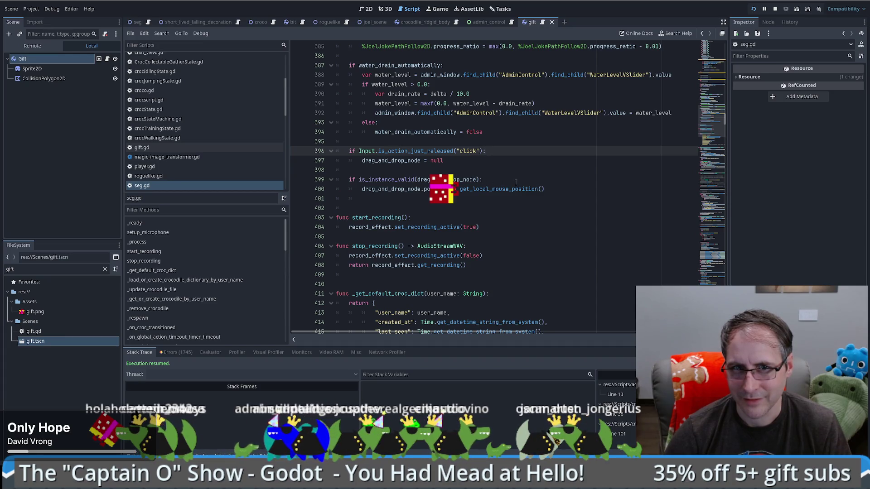
- Add a line 'var dist =' above line 400 and move the get_local_mouse_position() call onto it
{"action": "key", "text": "Down"}
{"action": "key", "text": "Down"}
{"action": "key", "text": "Down"}
{"action": "key", "text": "Home"}
{"action": "key", "text": "ctrl+shift+Right"}
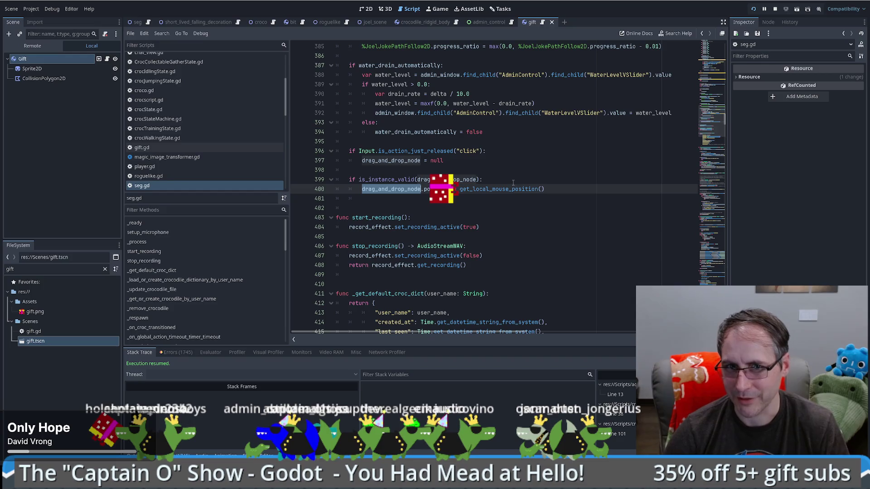
{"action": "key", "text": "ctrl+shift+Return"}
{"action": "type", "text": "va"}
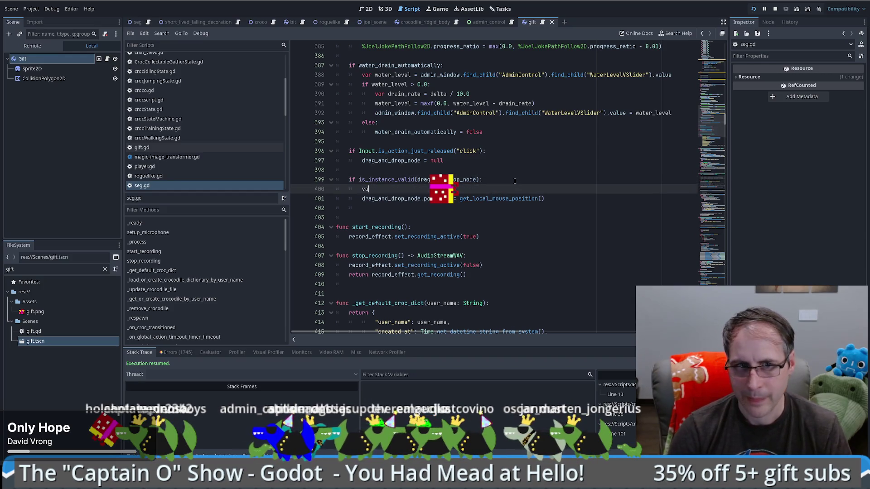
{"action": "type", "text": "r dist ="}
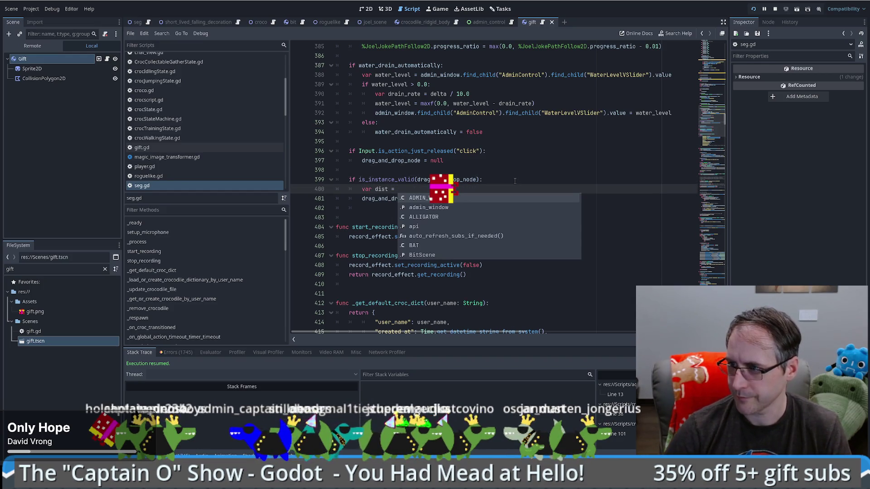
{"action": "key", "text": "Escape"}
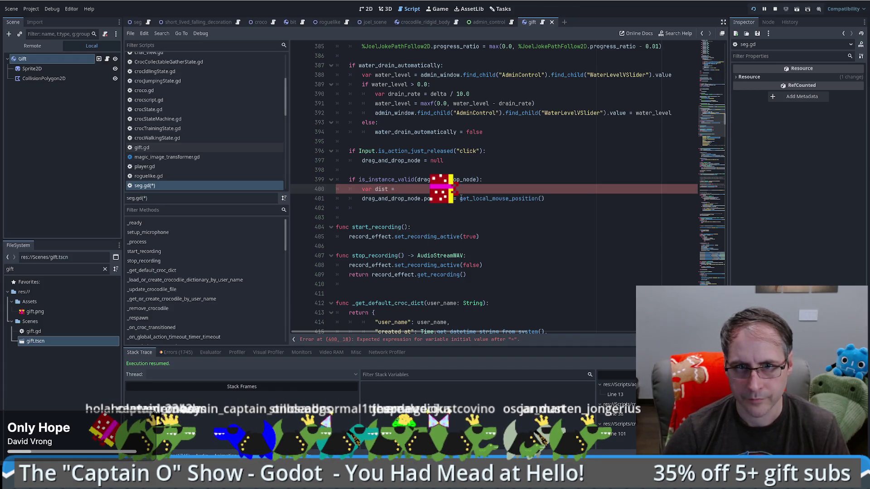
{"action": "left_click_drag", "start_coordinate": [460, 199], "coordinate": [546, 198]}
{"action": "key", "text": "ctrl+x"}
{"action": "left_click", "coordinate": [518, 189]}
{"action": "key", "text": "ctrl+v"}
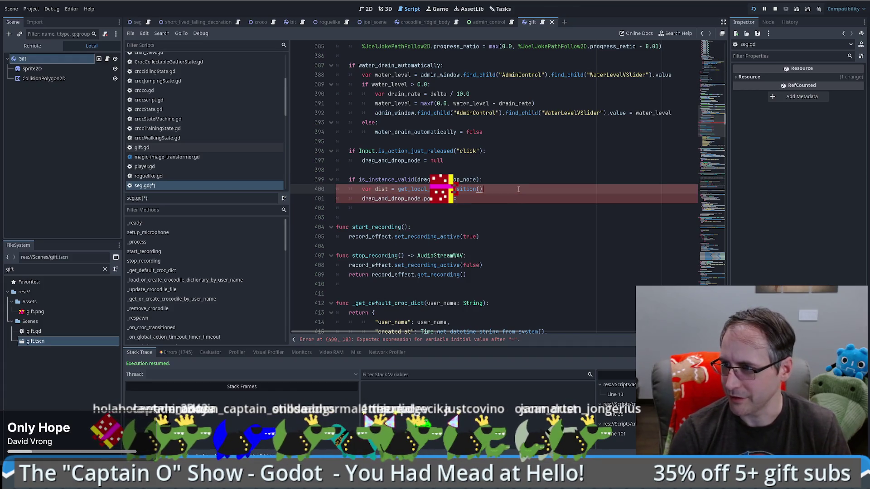
- Complete it as get_local_mouse_position().distance_to(drag_and_drop_node.position)
{"action": "type", "text": ".dis"}
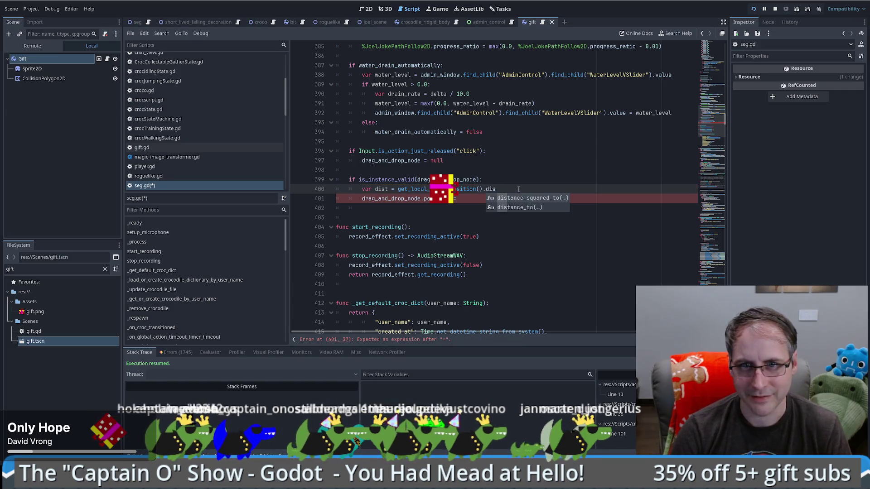
{"action": "key", "text": "Down"}
{"action": "key", "text": "Return"}
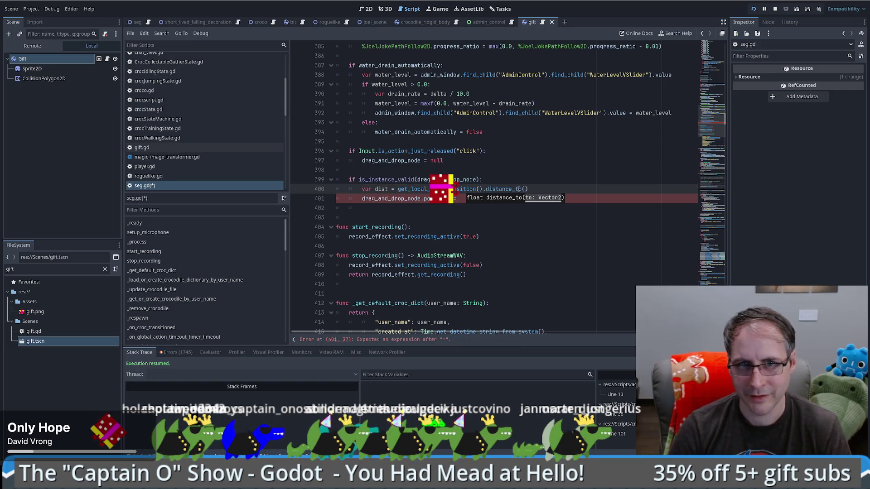
{"action": "type", "text": "dra"}
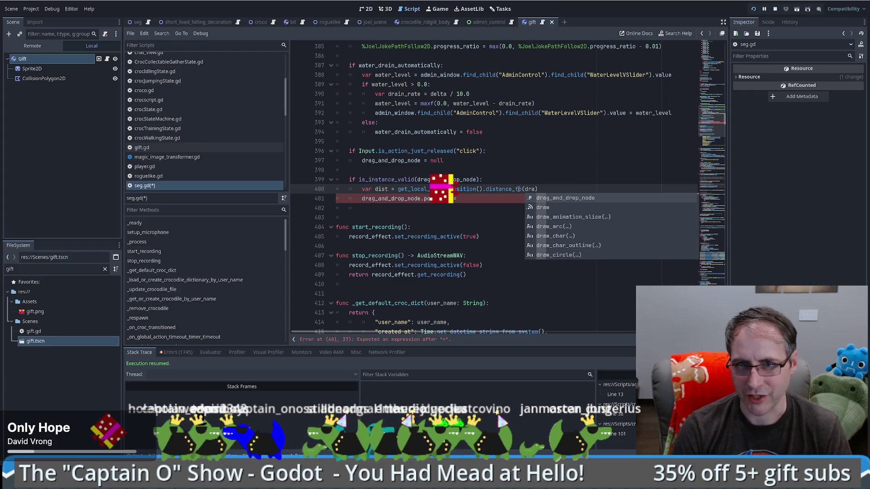
{"action": "key", "text": "Return"}
{"action": "type", "text": ".po"}
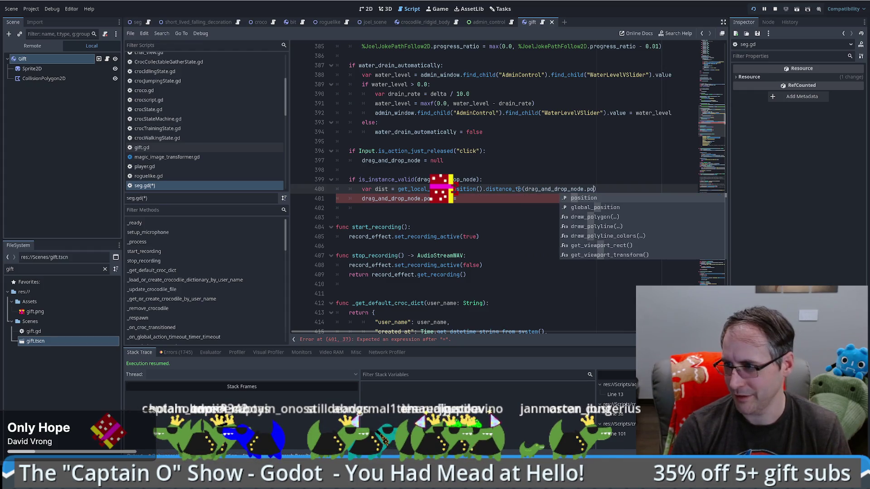
{"action": "key", "text": "Return"}
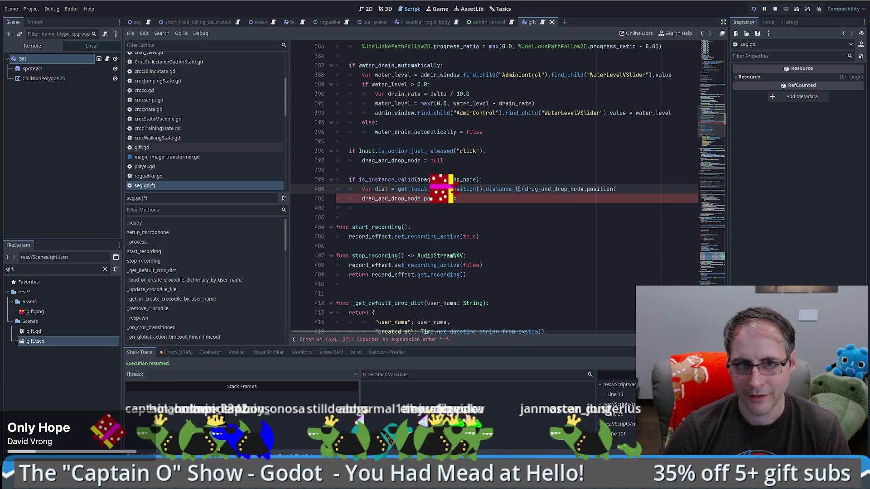
- Change line 401 to assign drag_and_drop_node.constant_force = and switch to the recipe page
{"action": "left_click_drag", "start_coordinate": [425, 199], "coordinate": [475, 199]}
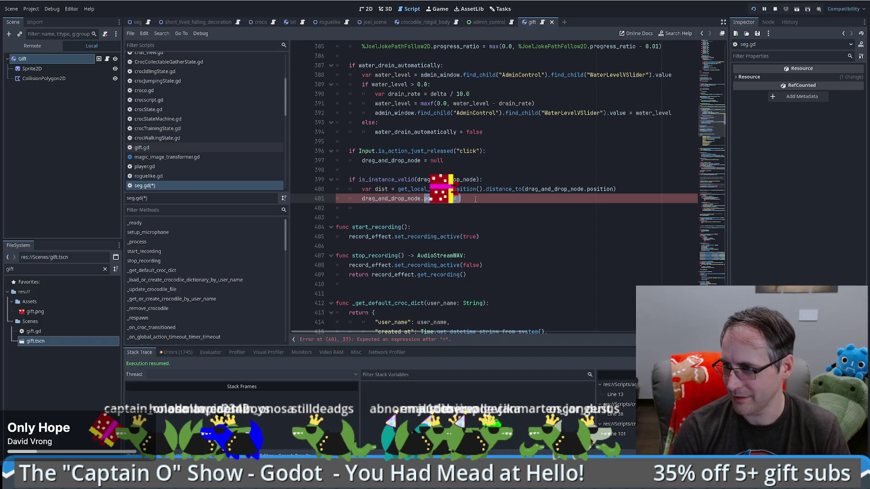
{"action": "type", "text": ".co"}
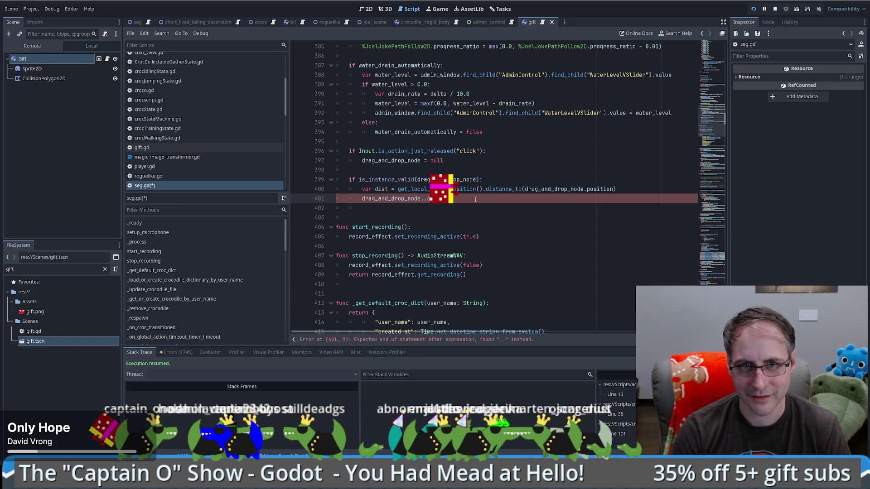
{"action": "type", "text": "nstant_f"}
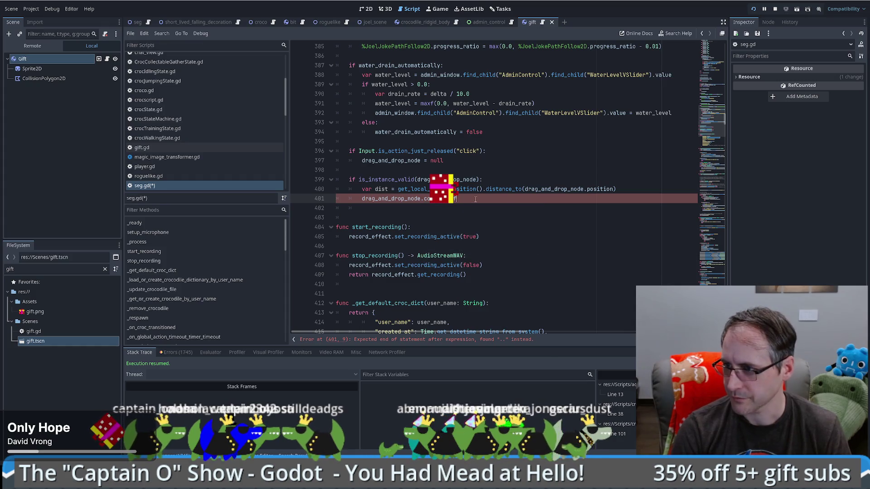
{"action": "type", "text": "orce ="}
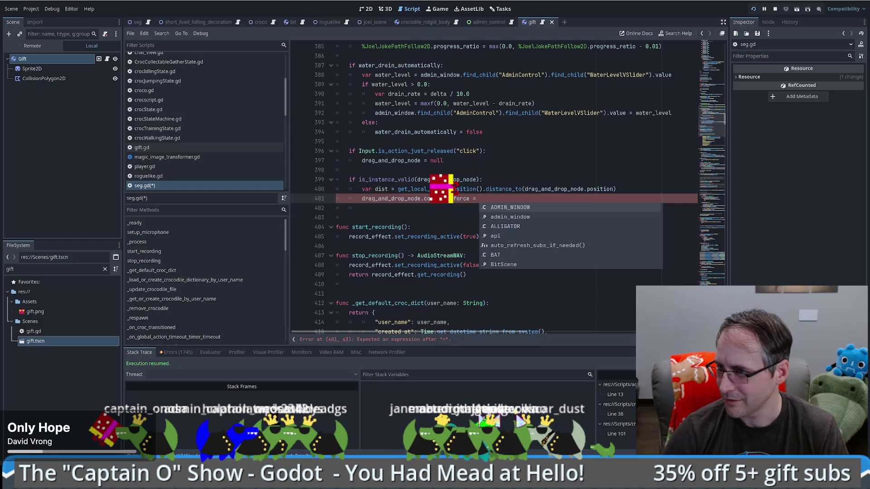
{"action": "key", "text": "alt+Tab"}
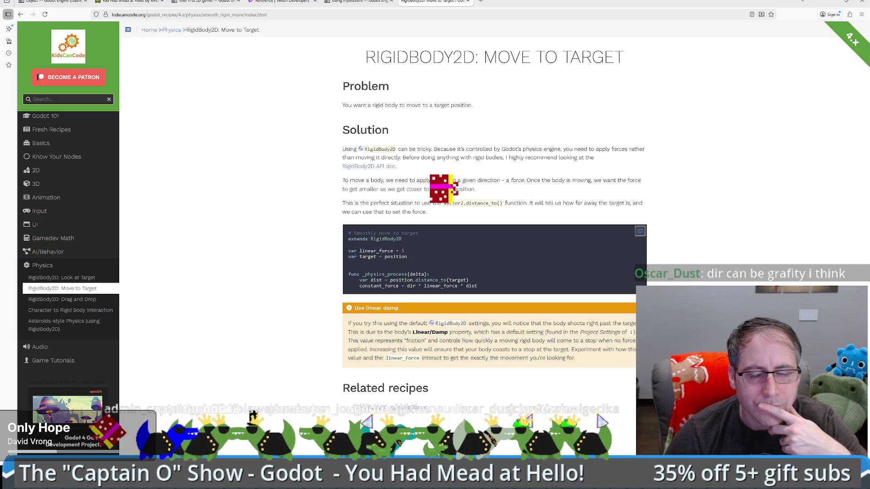
- Read the Move to Target recipe's linear damp note, then return to Godot's script editor
{"action": "mouse_move", "coordinate": [473, 333]}
{"action": "left_mouse_down"}
{"action": "mouse_move", "coordinate": [494, 332]}
{"action": "mouse_move", "coordinate": [487, 333]}
{"action": "left_mouse_up"}
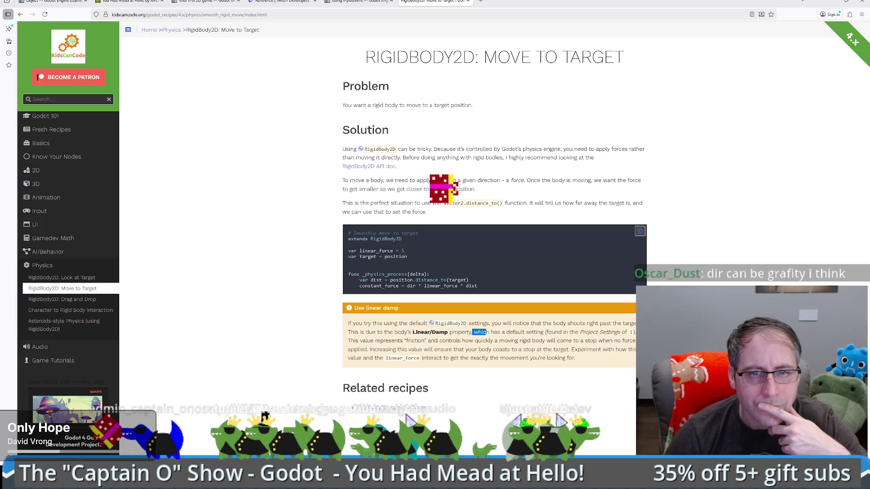
{"action": "left_click_drag", "start_coordinate": [487, 332], "coordinate": [479, 332]}
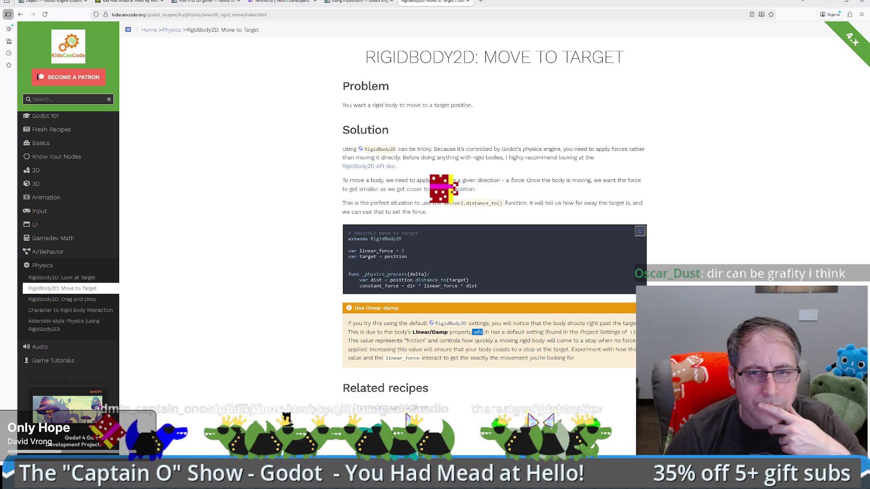
{"action": "key", "text": "alt+Tab"}
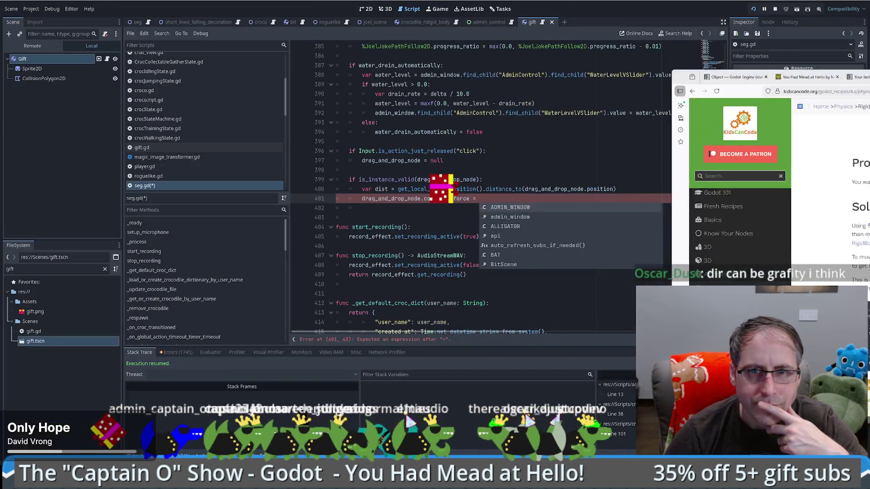
- Finish line 401 as constant_force = drag_and_drop_node.dir * 5.0 * dist and save seg.gd
{"action": "left_click", "coordinate": [506, 201]}
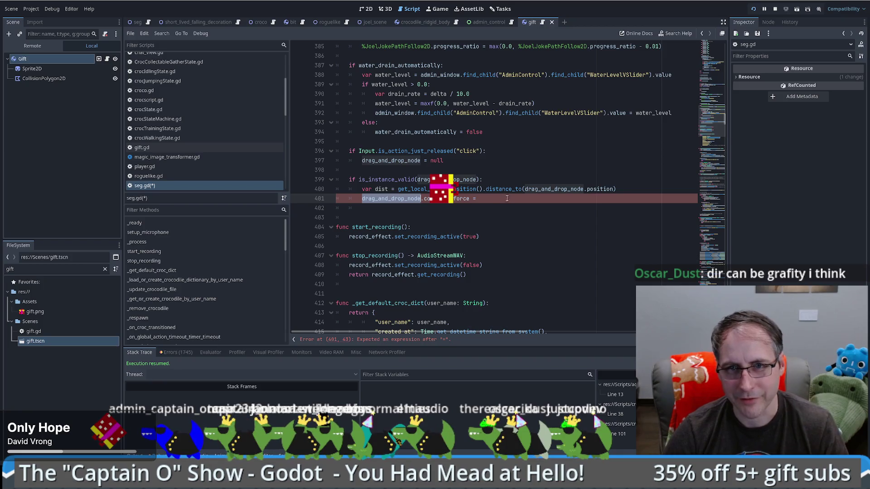
{"action": "type", "text": "drag_and_drop_node.dir"}
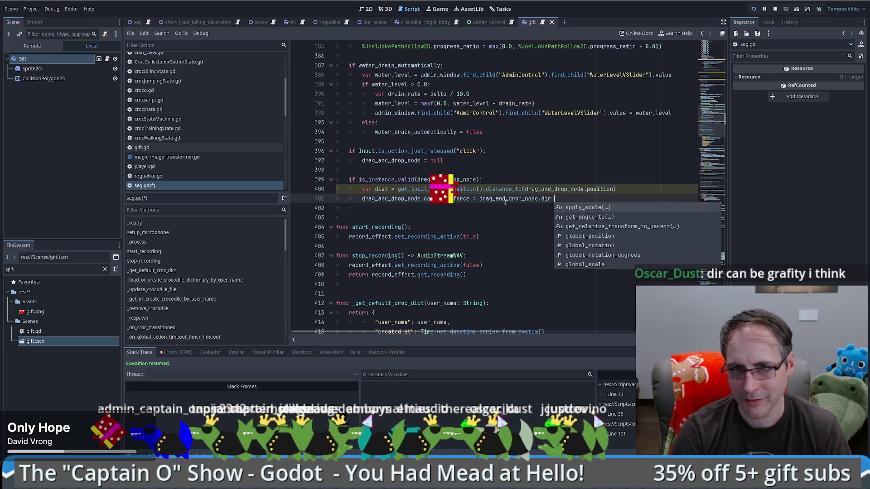
{"action": "type", "text": " * drag_and_drop_node."}
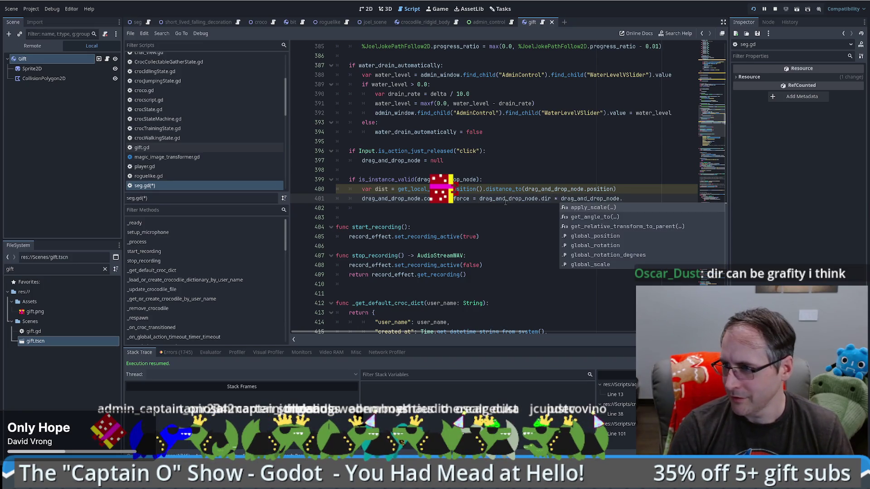
{"action": "type", "text": "lin"}
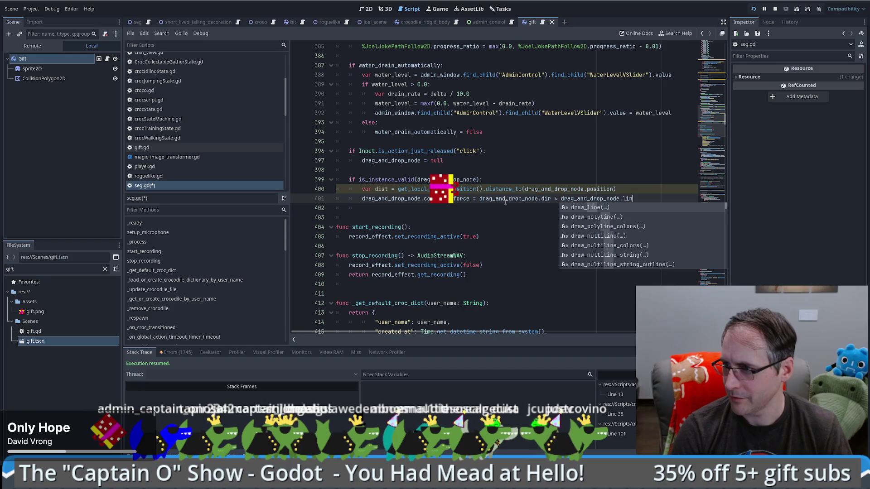
{"action": "type", "text": "ear_fo"}
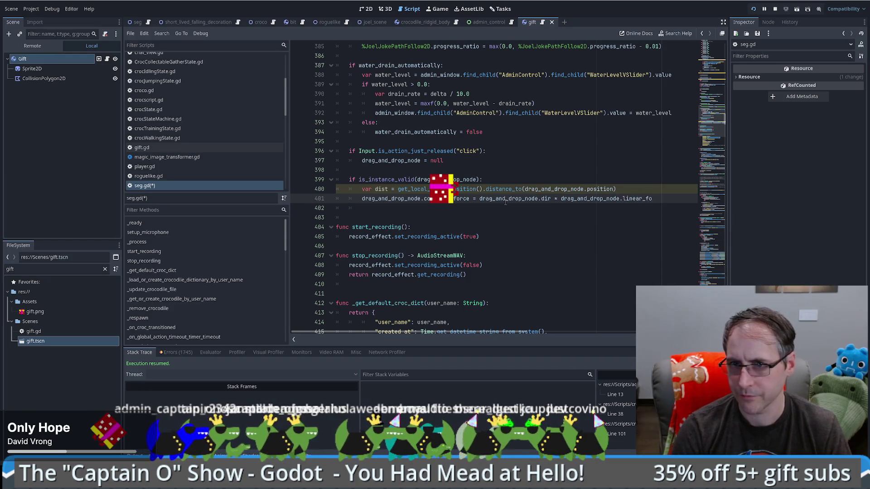
{"action": "left_click", "coordinate": [561, 198], "text": "shift"}
{"action": "type", "text": "5.0 "}
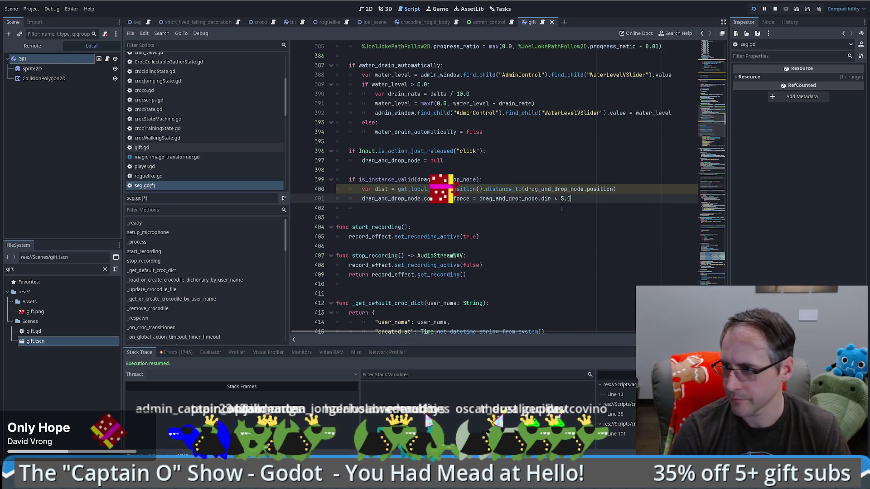
{"action": "type", "text": "* dist"}
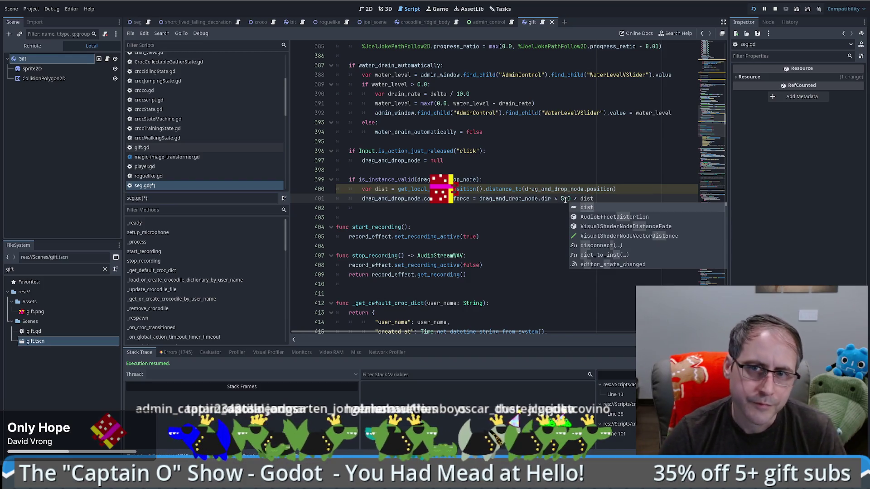
{"action": "key", "text": "ctrl+s"}
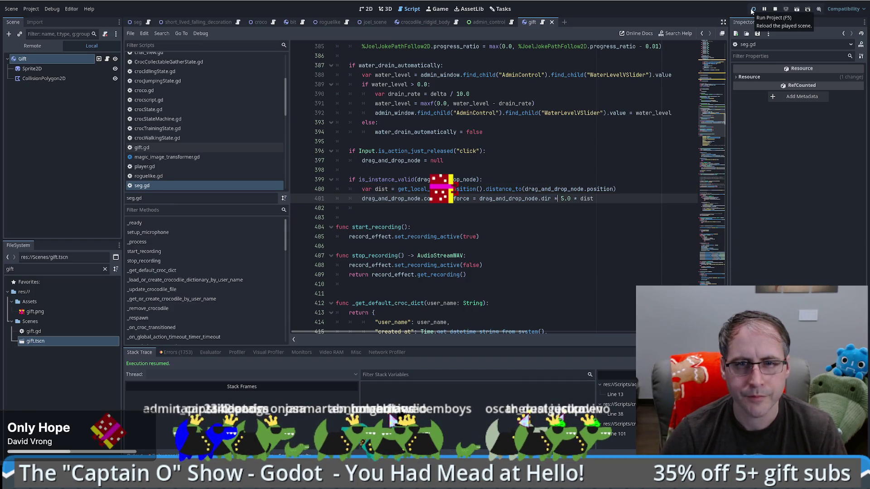
- Reload the project, delete 'drag_and_drop_node.dir * ' from line 401, and stop debugging
{"action": "left_click", "coordinate": [752, 10]}
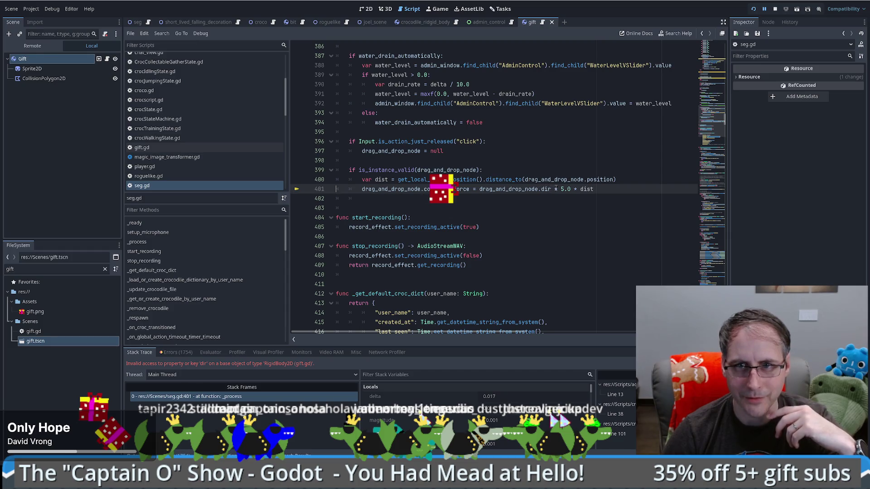
{"action": "left_click_drag", "start_coordinate": [556, 188], "coordinate": [479, 189]}
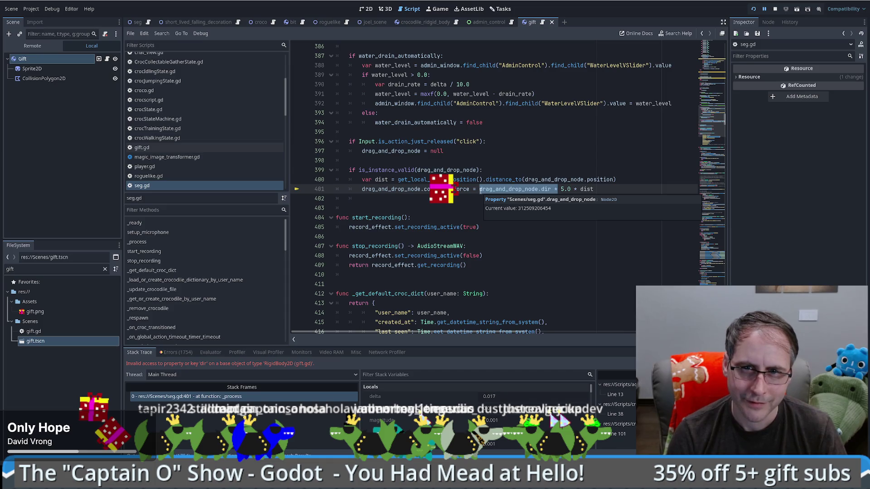
{"action": "key", "text": "BackSpace"}
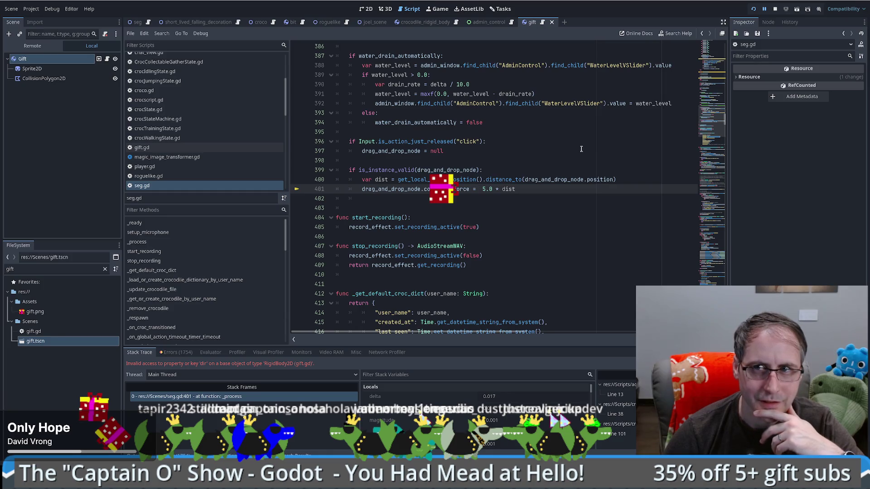
{"action": "key", "text": "F8"}
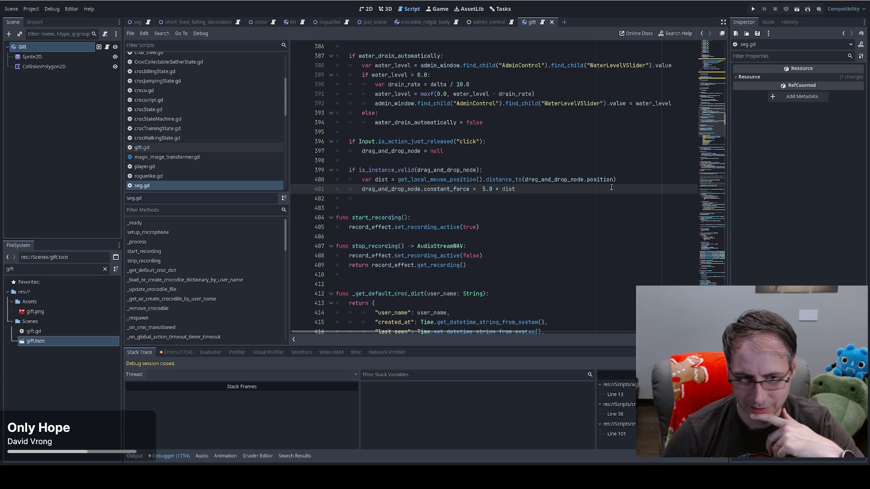
{"action": "left_click", "coordinate": [495, 152]}
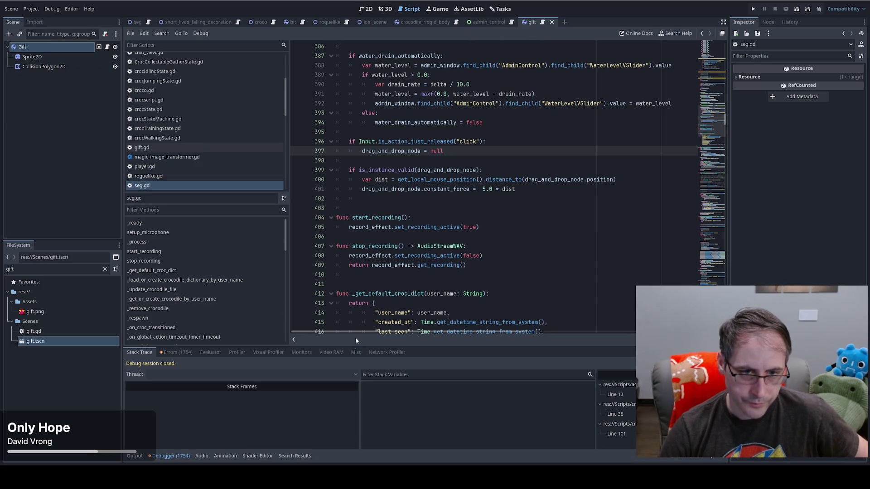
{"action": "mouse_move", "coordinate": [116, 479]}
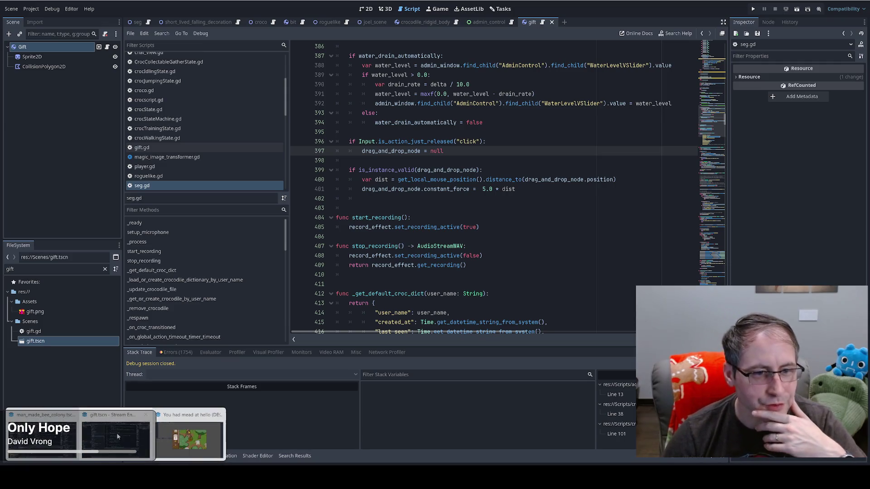
{"action": "left_click", "coordinate": [41, 438]}
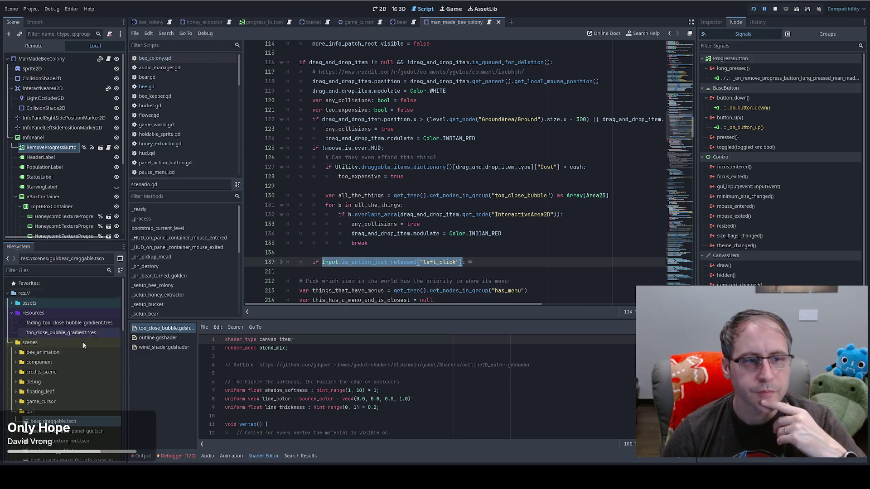
{"action": "left_click", "coordinate": [52, 422]}
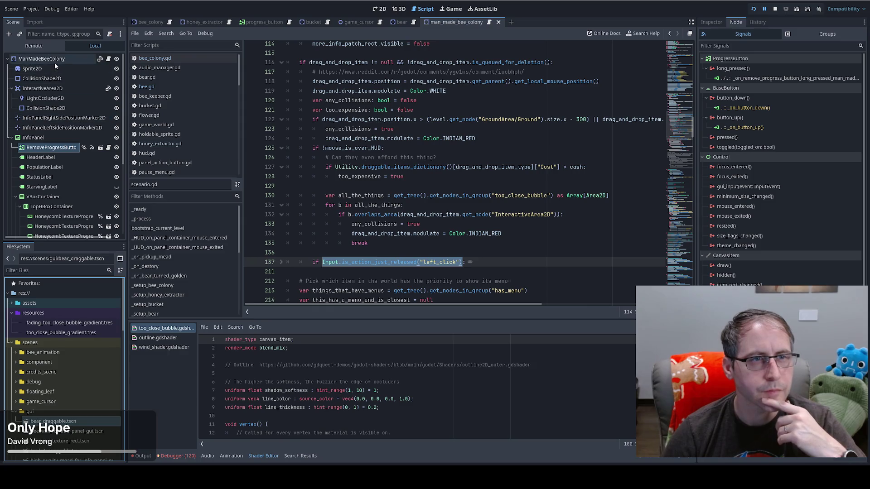
{"action": "double_click", "coordinate": [62, 421]}
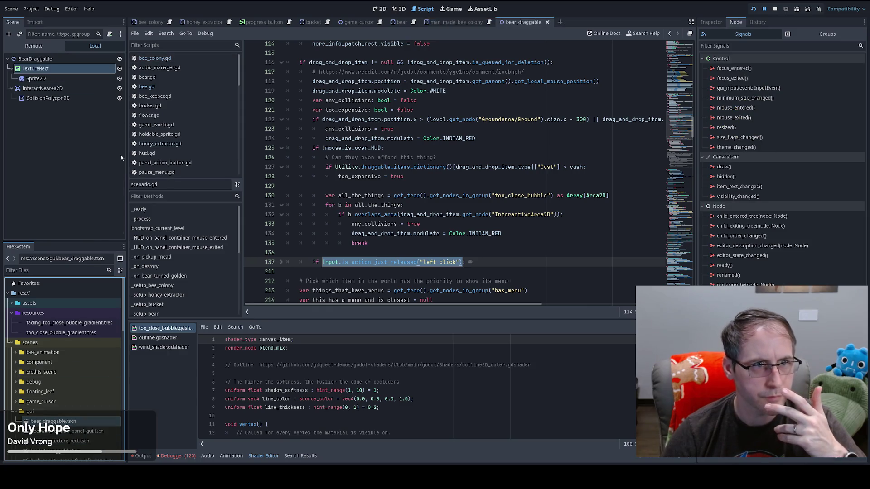
{"action": "left_click", "coordinate": [37, 60]}
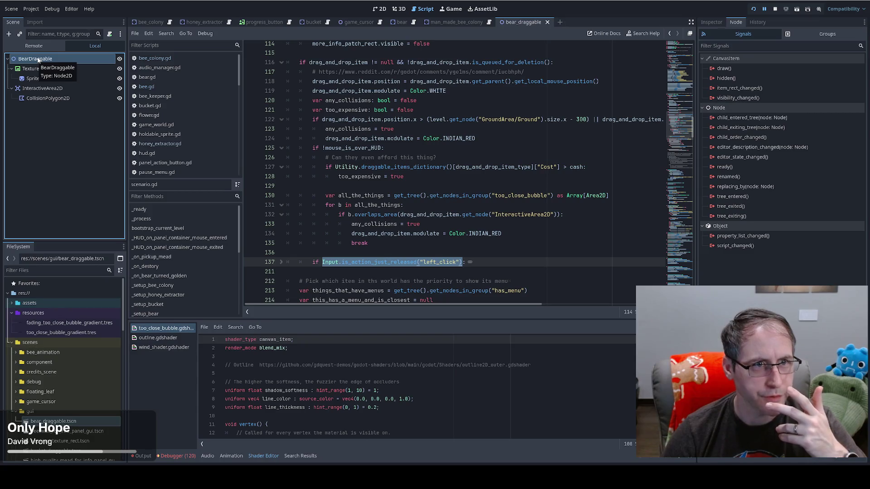
{"action": "left_click", "coordinate": [44, 69]}
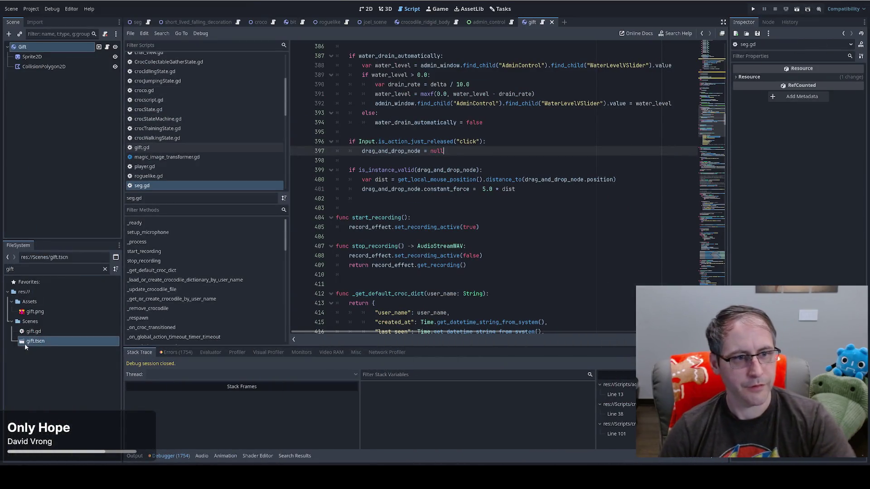
- View the gift scene in 2D and clear the gift filter in FileSystem
{"action": "left_click", "coordinate": [28, 348]}
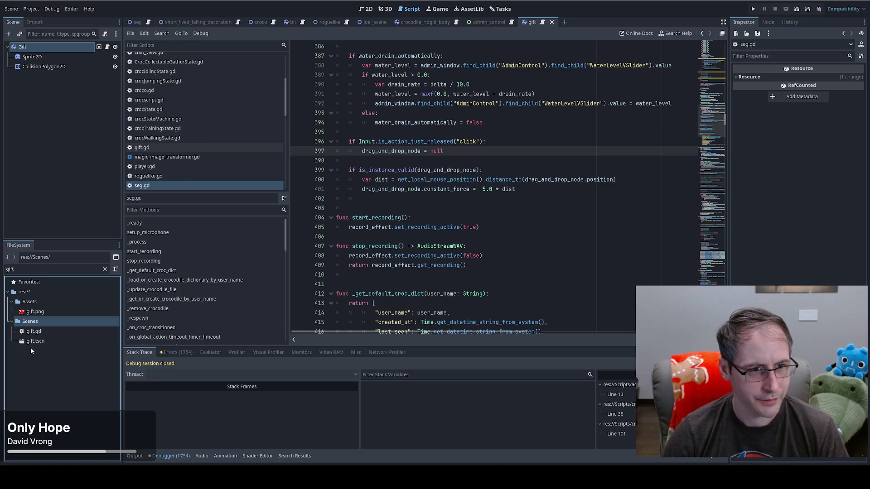
{"action": "left_click", "coordinate": [32, 345]}
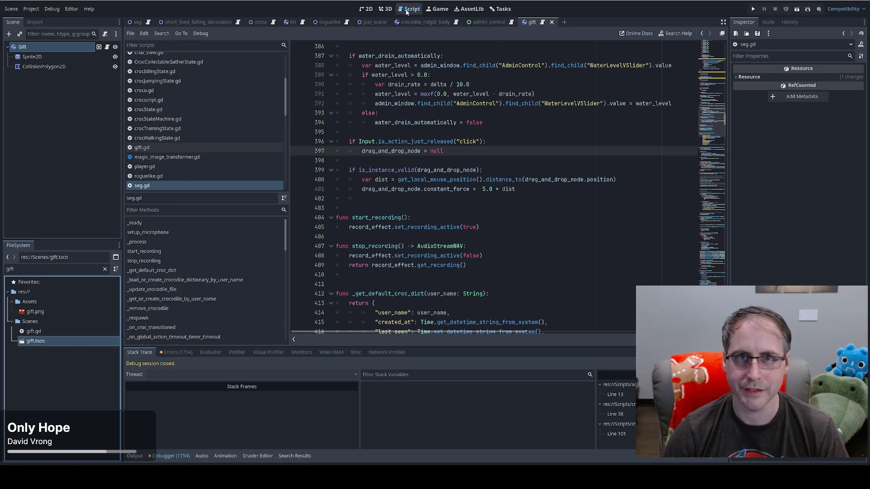
{"action": "left_click", "coordinate": [366, 8]}
{"action": "left_click", "coordinate": [28, 323]}
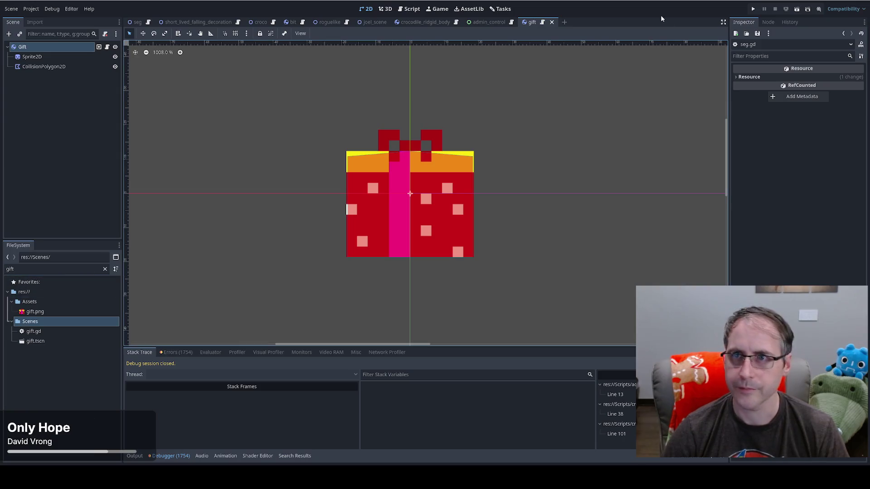
{"action": "left_click", "coordinate": [105, 269]}
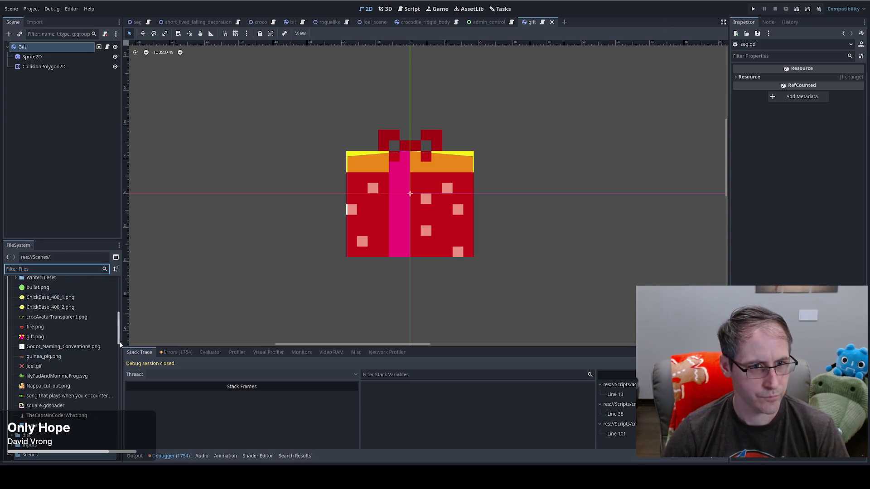
{"action": "left_click_drag", "start_coordinate": [120, 336], "coordinate": [123, 353]}
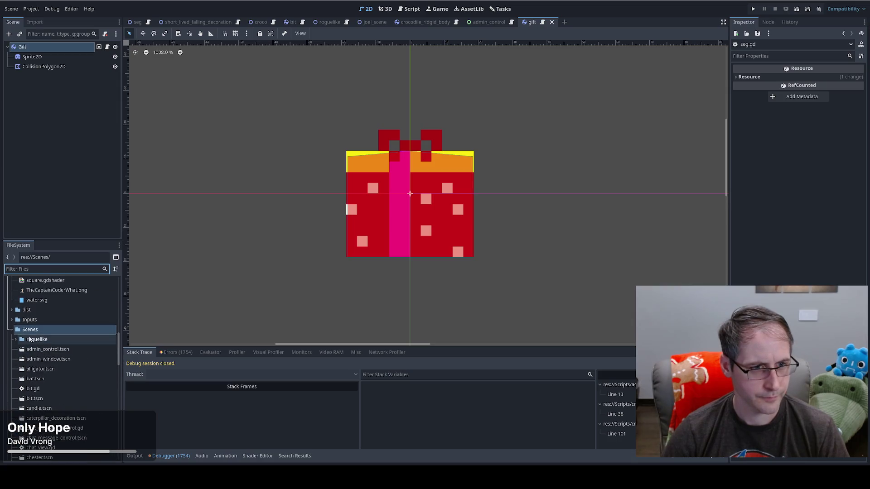
- Create a new folder 'draggable' inside the Scenes folder
{"action": "right_click", "coordinate": [36, 316]}
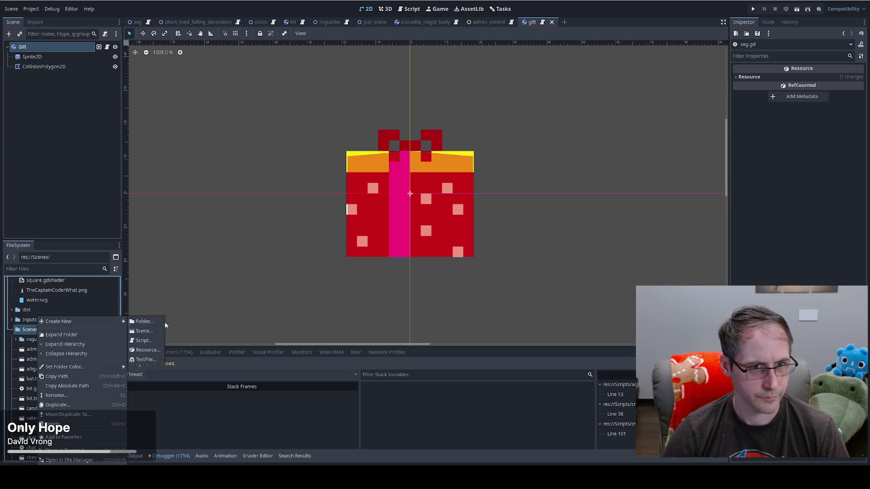
{"action": "left_click", "coordinate": [149, 322]}
{"action": "type", "text": "draggable"}
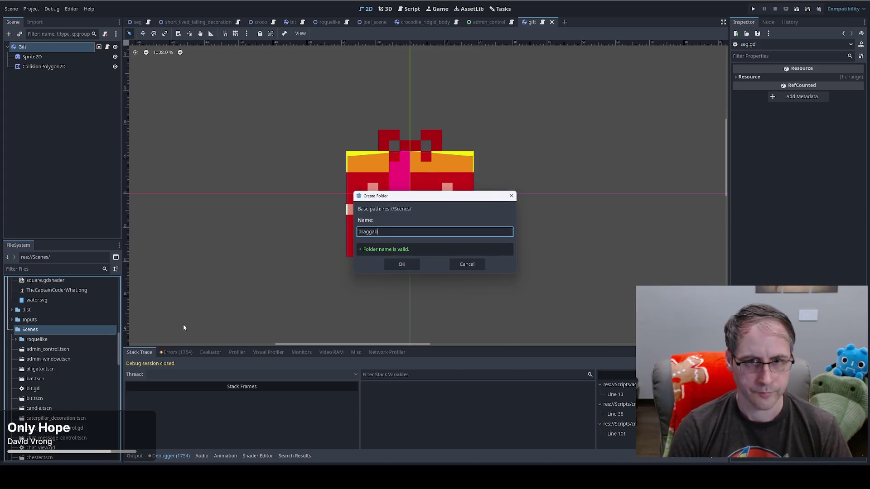
{"action": "key", "text": "Return"}
{"action": "left_click", "coordinate": [59, 338]}
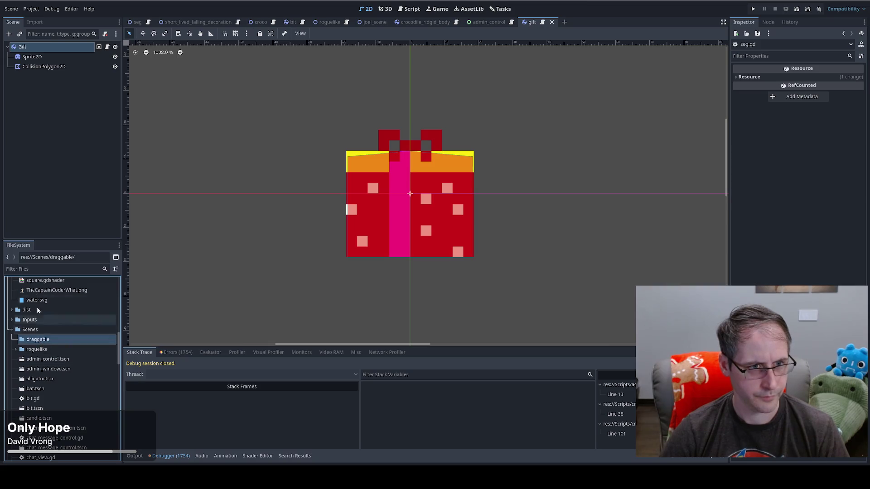
- Create the 2D scene gift_draggable in the draggable folder, with root GiftDraggable
{"action": "right_click", "coordinate": [37, 340]}
{"action": "mouse_move", "coordinate": [77, 322]}
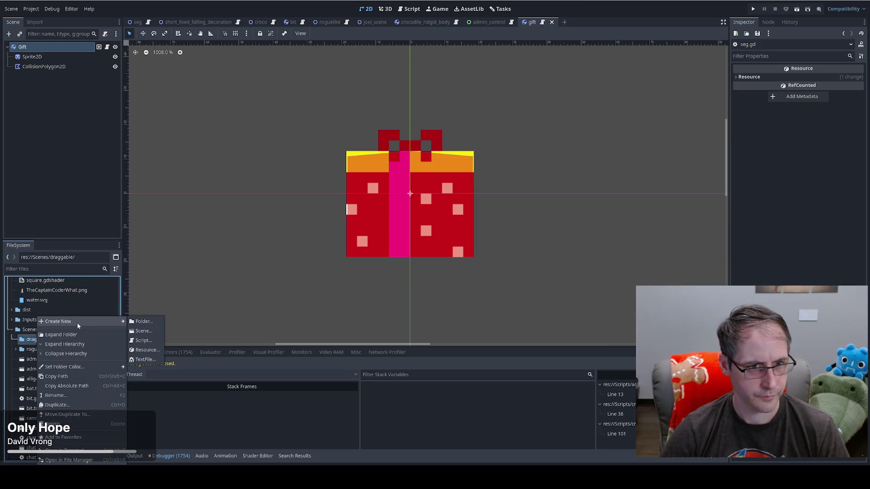
{"action": "left_click", "coordinate": [143, 332]}
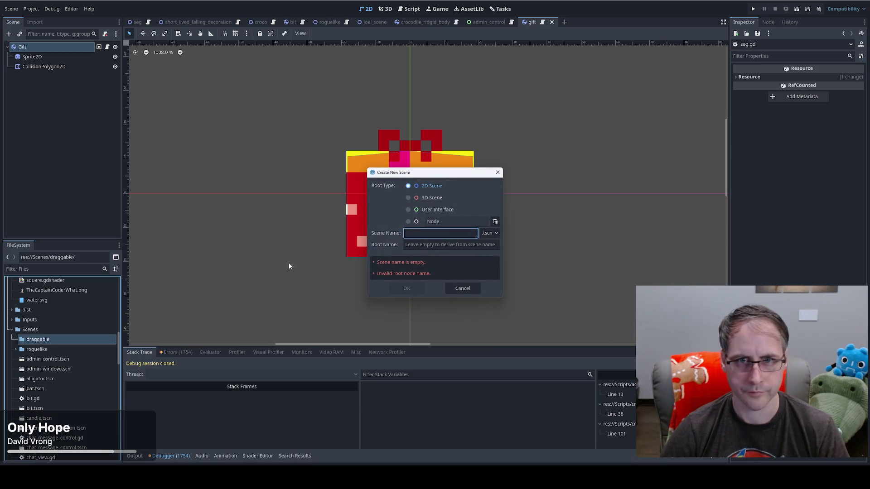
{"action": "type", "text": "gift_dra"}
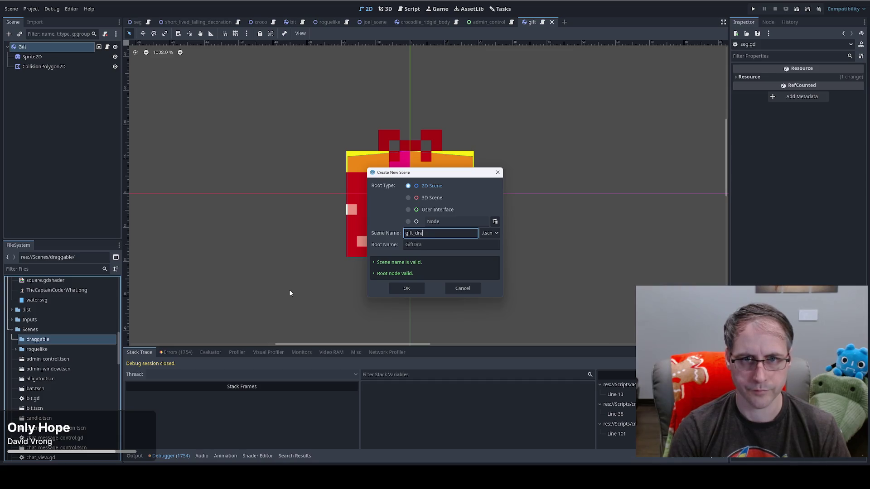
{"action": "type", "text": "ggab"}
{"action": "type", "text": "ble"}
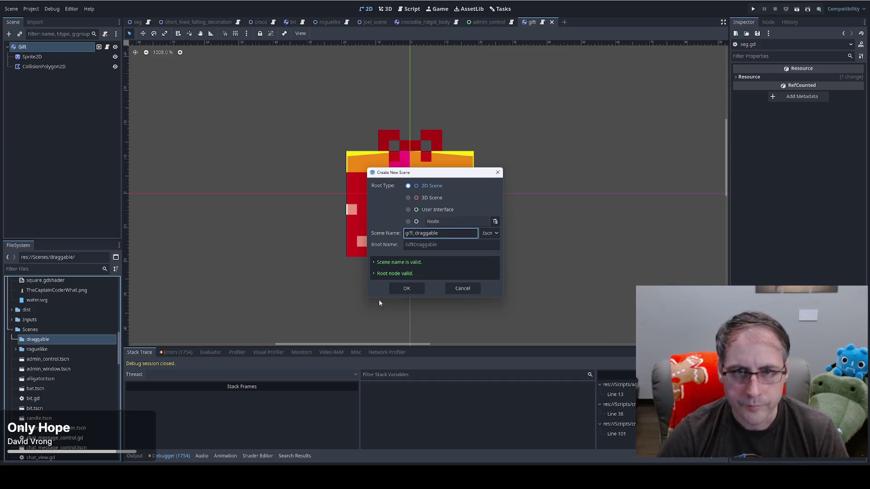
{"action": "left_click", "coordinate": [406, 289]}
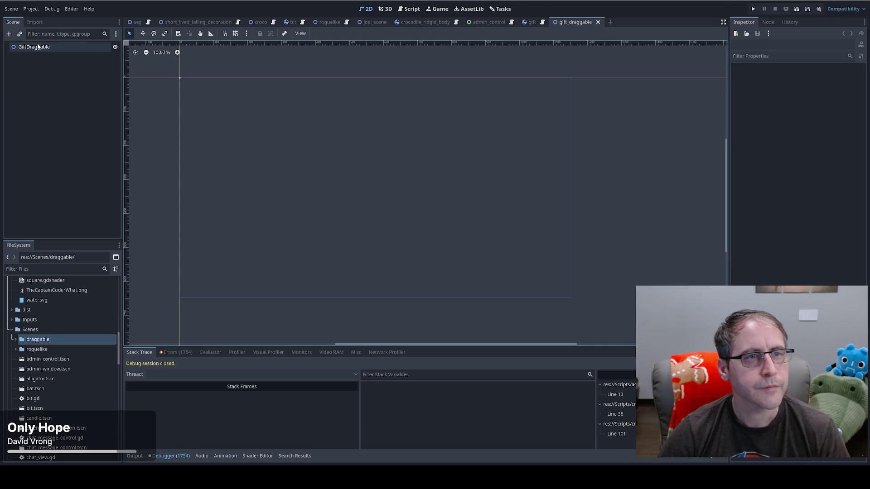
{"action": "left_click", "coordinate": [40, 47]}
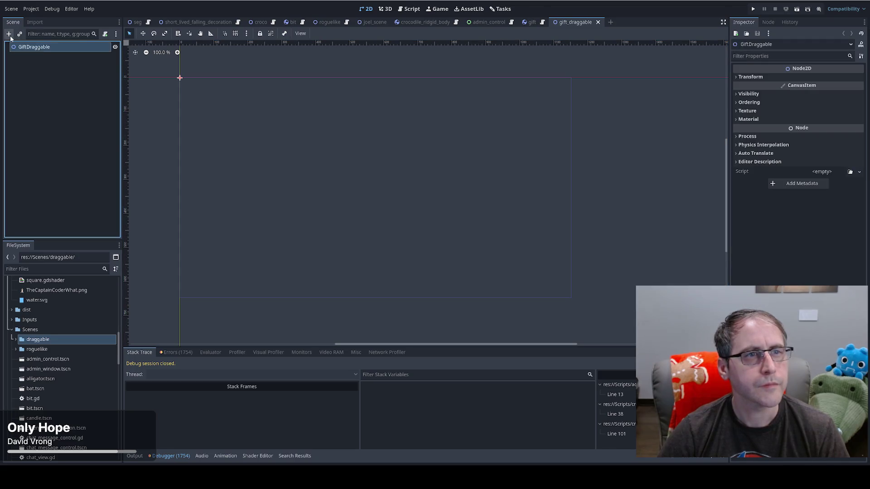
- Add gift.png as a Sprite2D under GiftDraggable with its position reset to the origin
{"action": "left_click", "coordinate": [9, 34]}
{"action": "type", "text": "tex"}
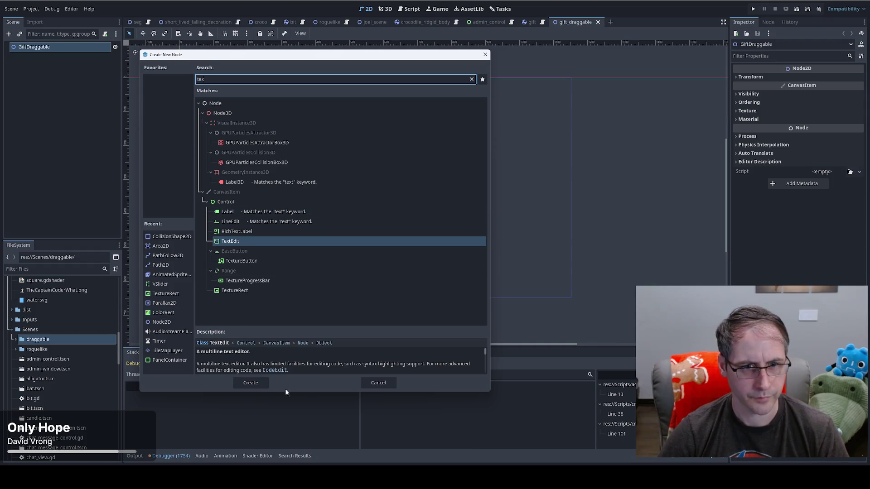
{"action": "type", "text": "t"}
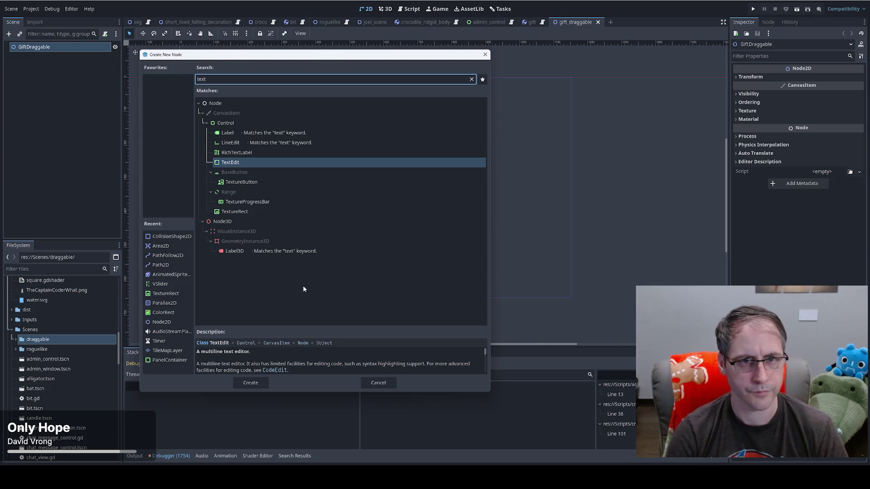
{"action": "left_click", "coordinate": [378, 383]}
{"action": "scroll", "coordinate": [116, 313], "scroll_direction": "up", "scroll_amount": 5}
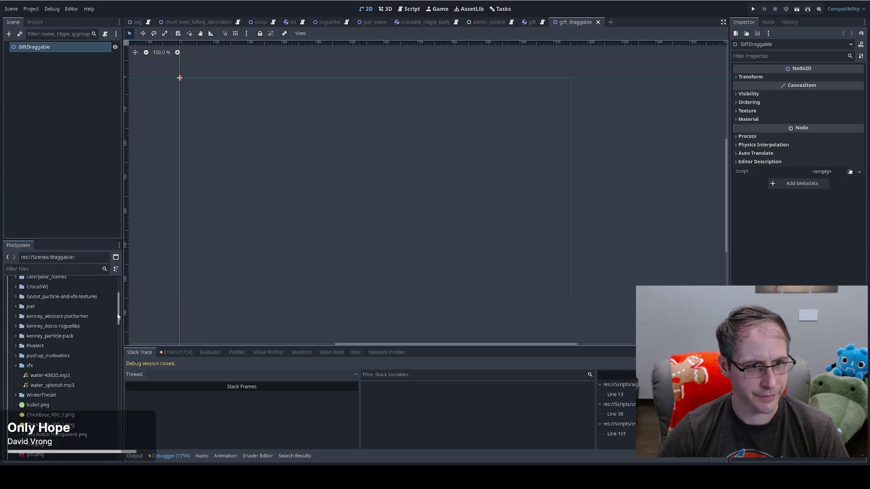
{"action": "mouse_move", "coordinate": [35, 351]}
{"action": "left_mouse_down"}
{"action": "mouse_move", "coordinate": [45, 48]}
{"action": "mouse_move", "coordinate": [33, 358]}
{"action": "mouse_move", "coordinate": [370, 201]}
{"action": "left_mouse_up"}
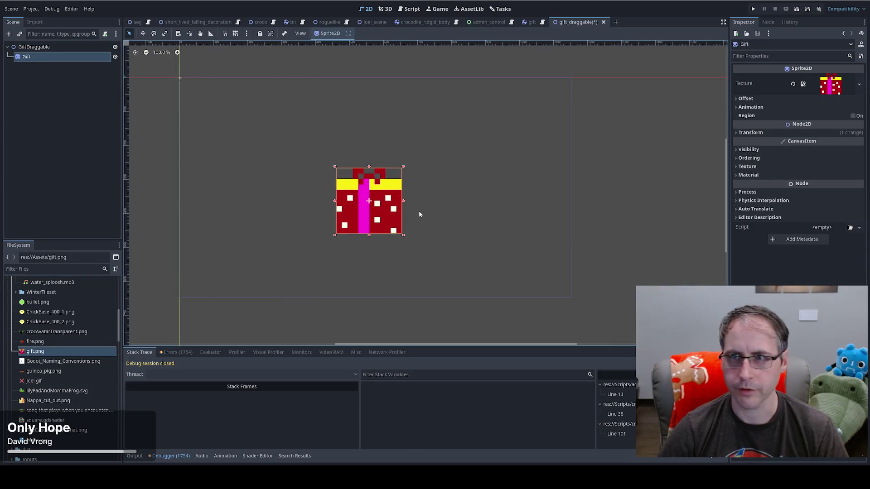
{"action": "left_click", "coordinate": [748, 132]}
{"action": "left_click", "coordinate": [797, 142]}
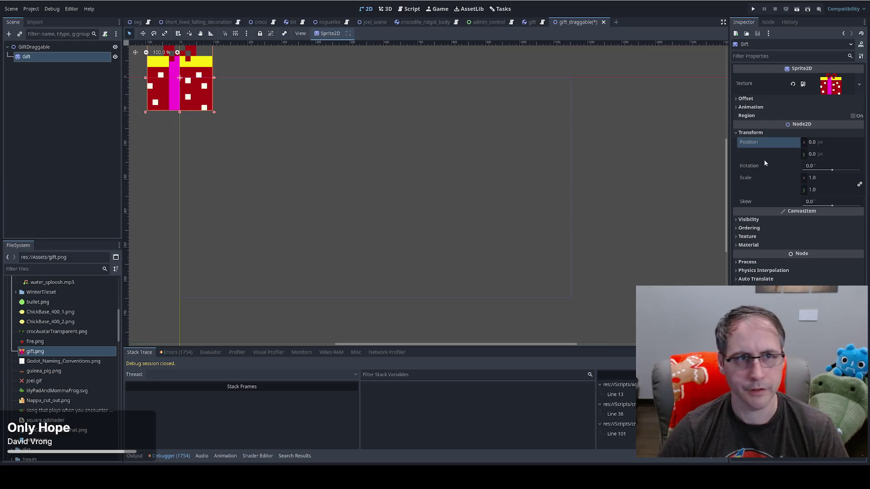
{"action": "mouse_move", "coordinate": [217, 155]}
{"action": "left_mouse_down"}
{"action": "mouse_move", "coordinate": [500, 266]}
{"action": "mouse_move", "coordinate": [475, 276]}
{"action": "mouse_move", "coordinate": [470, 291]}
{"action": "left_mouse_up"}
- Delete the redundant Gift node from gift_draggable, keeping the single Sprite2D
{"action": "left_click", "coordinate": [530, 23]}
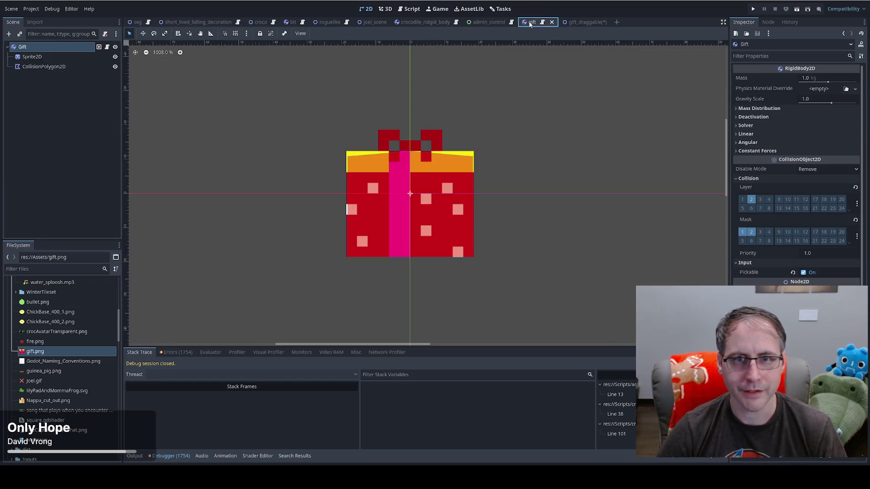
{"action": "left_click", "coordinate": [32, 56]}
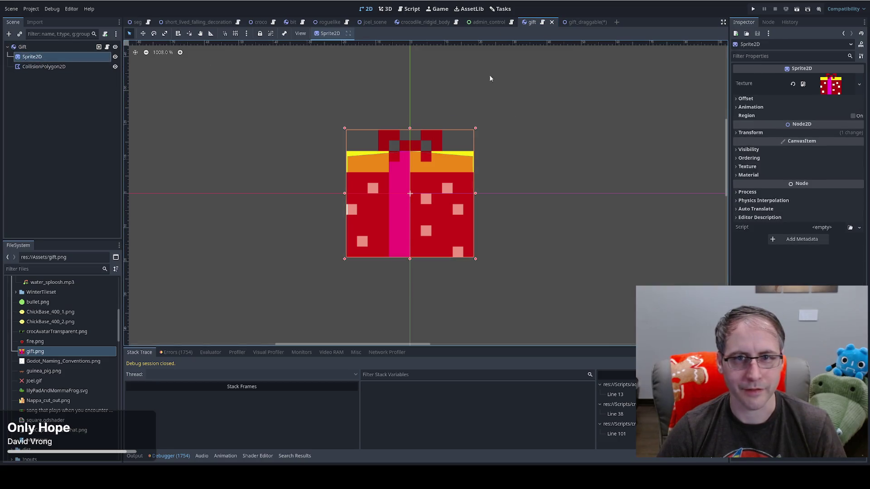
{"action": "left_click", "coordinate": [583, 22]}
{"action": "left_click", "coordinate": [59, 48]}
{"action": "left_click", "coordinate": [48, 58]}
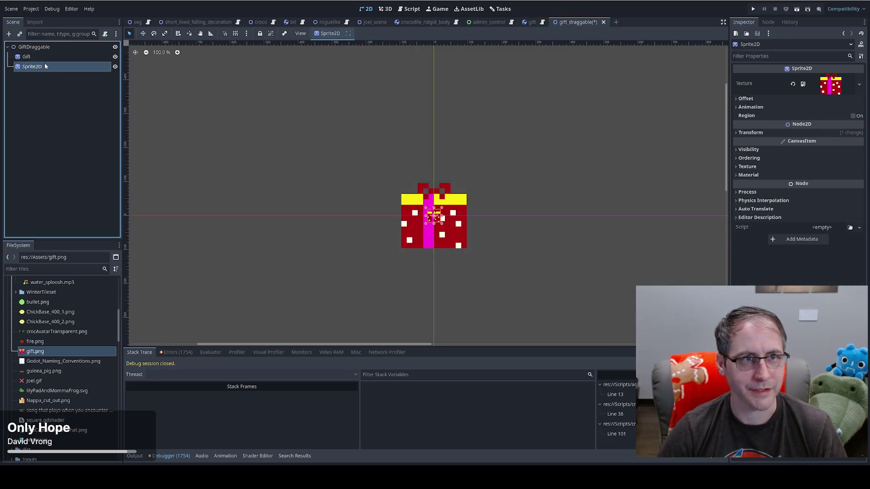
{"action": "key", "text": "Delete"}
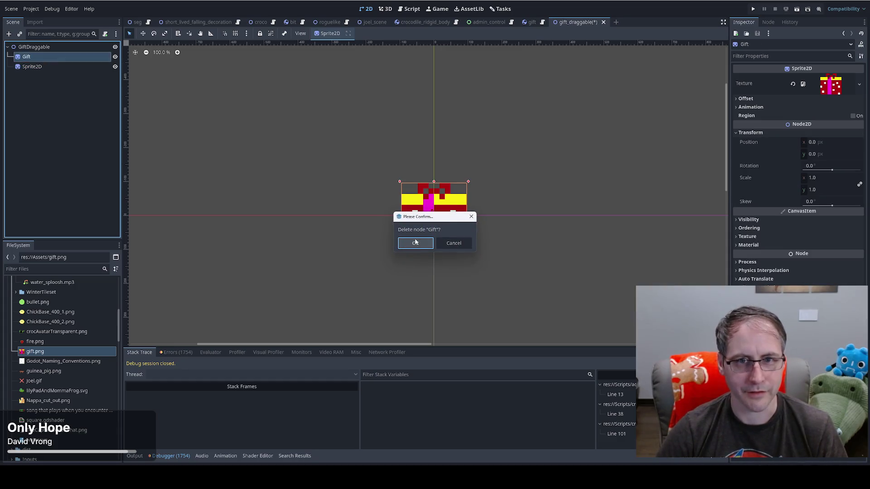
{"action": "left_click", "coordinate": [420, 250]}
{"action": "double_click", "coordinate": [32, 56]}
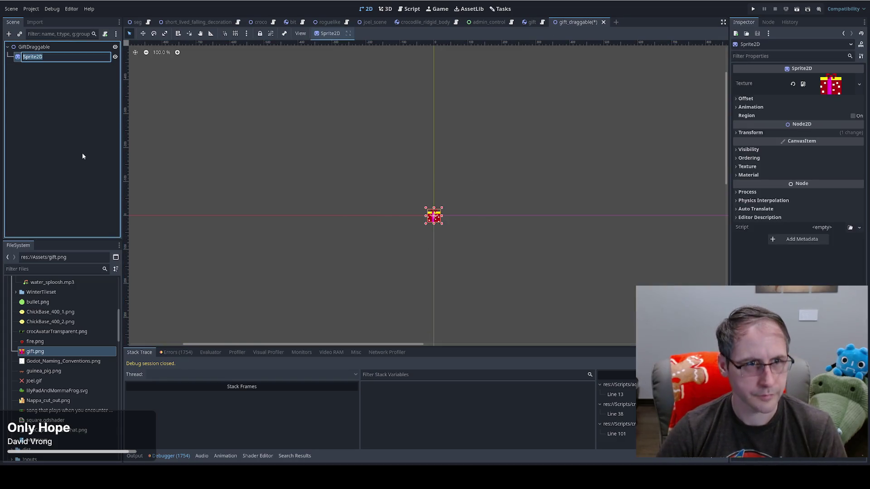
{"action": "type", "text": "Gif"}
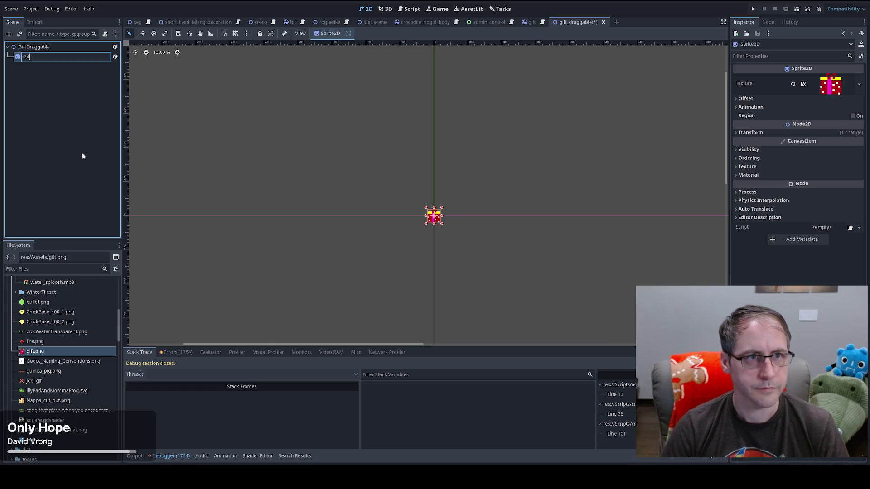
{"action": "key", "text": "Escape"}
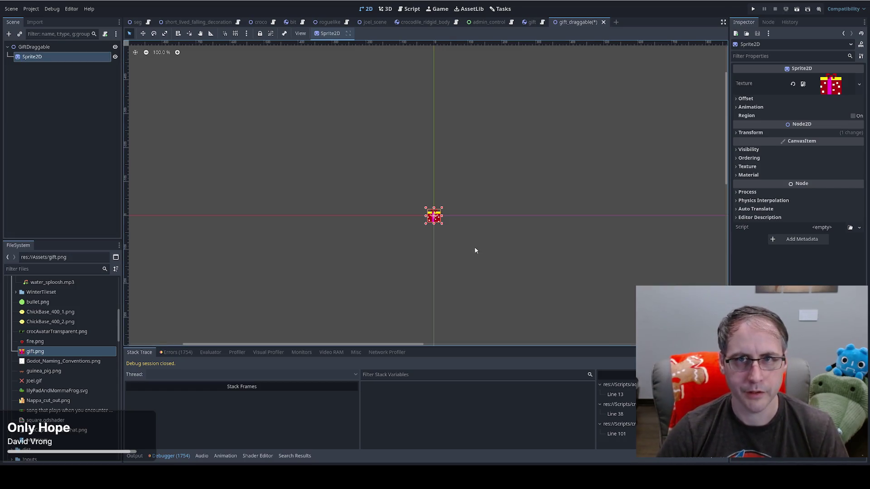
- Recentre the original gift scene's view and reset its zoom to 100%
{"action": "left_click", "coordinate": [533, 22]}
{"action": "left_click", "coordinate": [136, 52]}
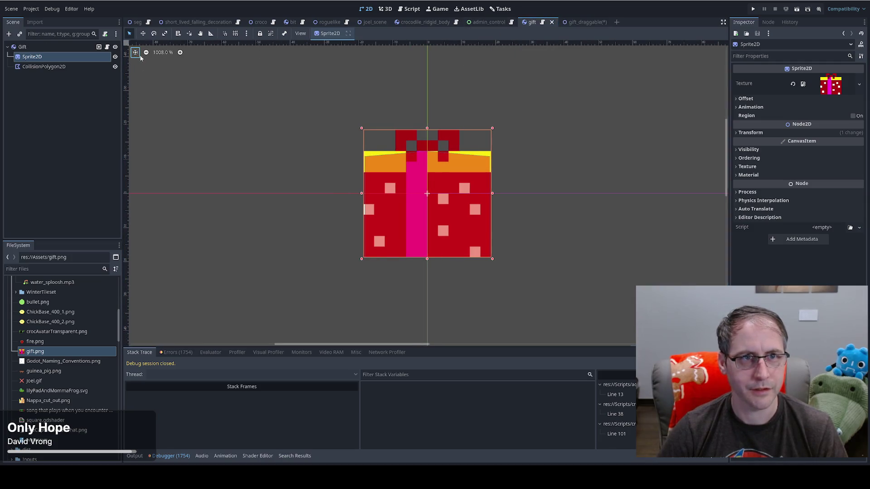
{"action": "left_click", "coordinate": [161, 54]}
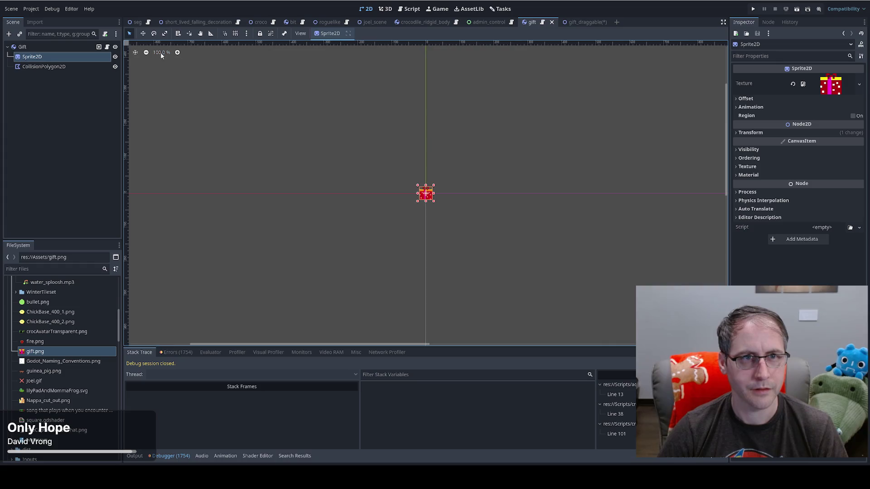
{"action": "left_click", "coordinate": [585, 23]}
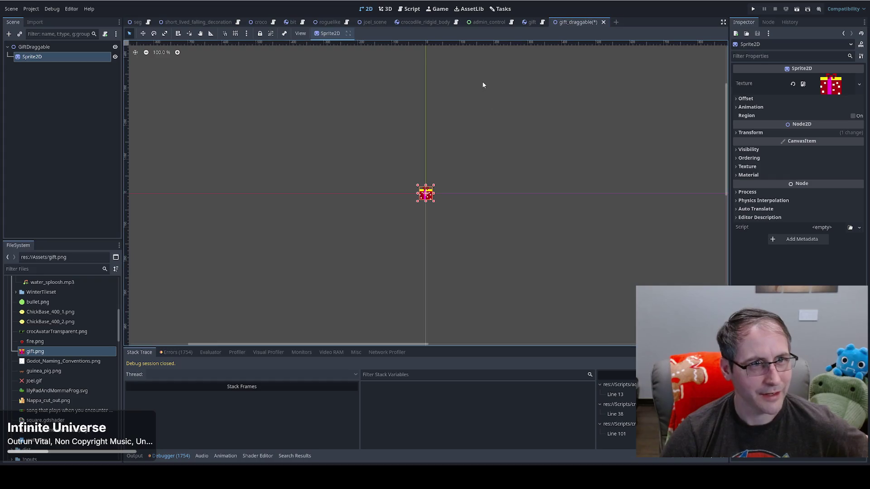
- Select the GiftDraggable root node and save the gift_draggable scene
{"action": "left_click", "coordinate": [62, 51]}
{"action": "left_click", "coordinate": [63, 57]}
{"action": "left_click", "coordinate": [66, 45]}
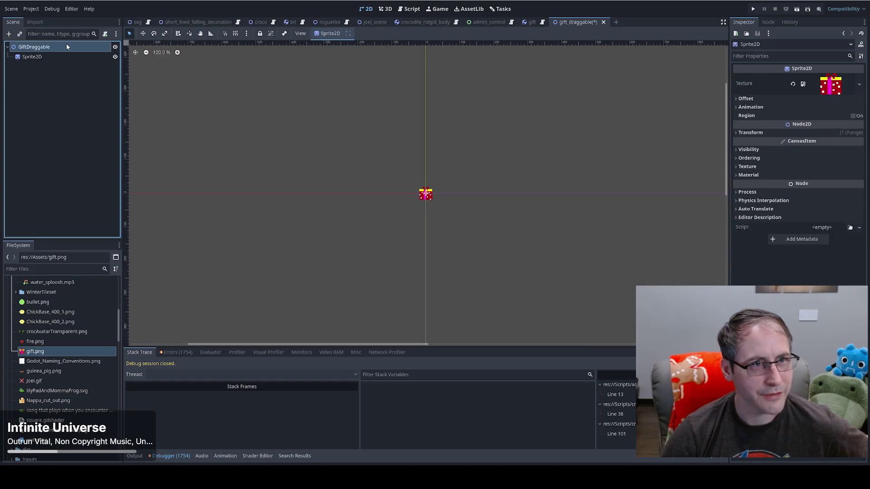
{"action": "double_click", "coordinate": [67, 51]}
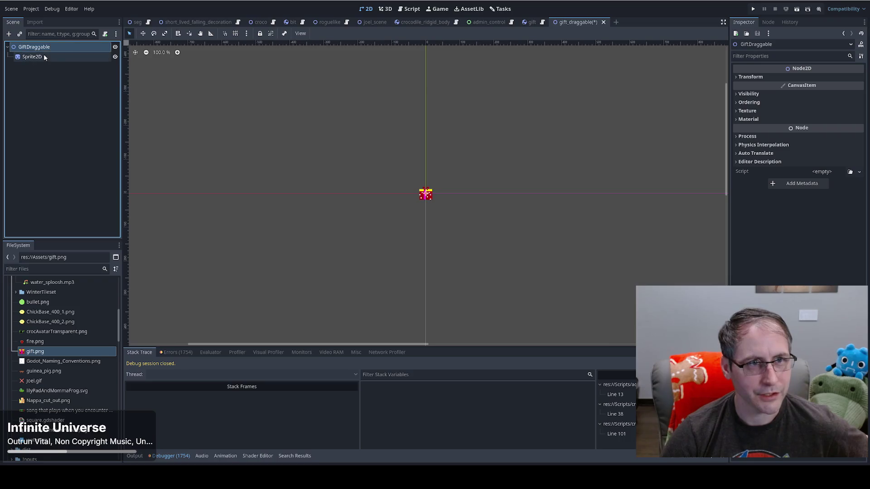
{"action": "left_click", "coordinate": [64, 57]}
{"action": "left_click", "coordinate": [66, 47]}
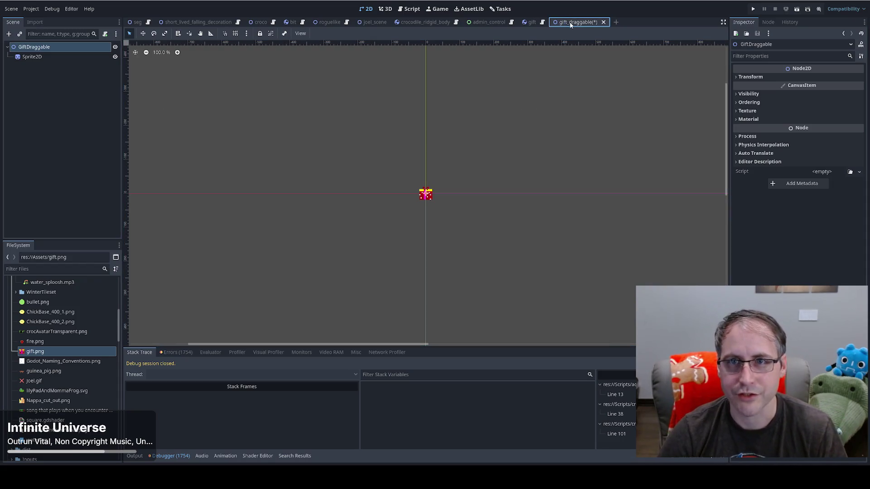
{"action": "key", "text": "ctrl+s"}
- Open the gift scene's gift.gd script at the end of the extends RigidBody2D line
{"action": "left_click", "coordinate": [529, 23]}
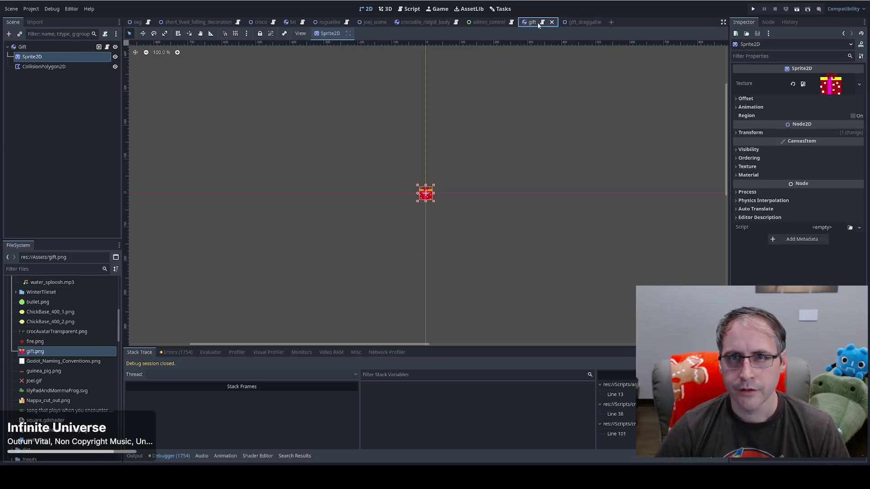
{"action": "left_click", "coordinate": [543, 23]}
{"action": "left_click", "coordinate": [436, 50]}
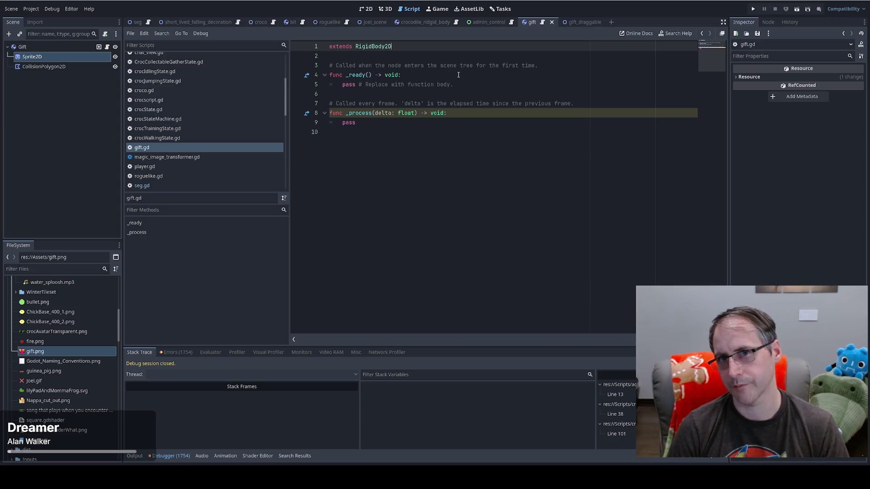
- Insert a GIFT_DRAGGABLE constant preloading gift_draggable.tscn on line 2 of gift.gd
{"action": "key", "text": "Return"}
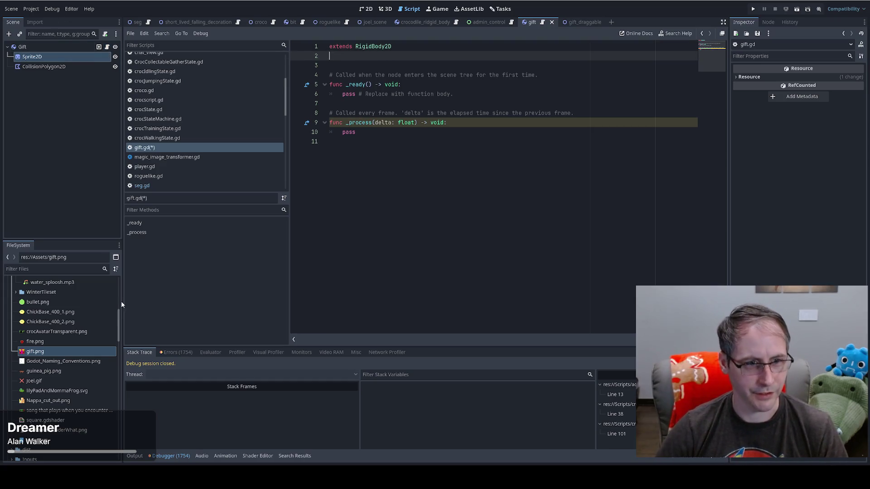
{"action": "scroll", "coordinate": [61, 351], "scroll_direction": "down", "scroll_amount": 5}
{"action": "left_click", "coordinate": [15, 296]}
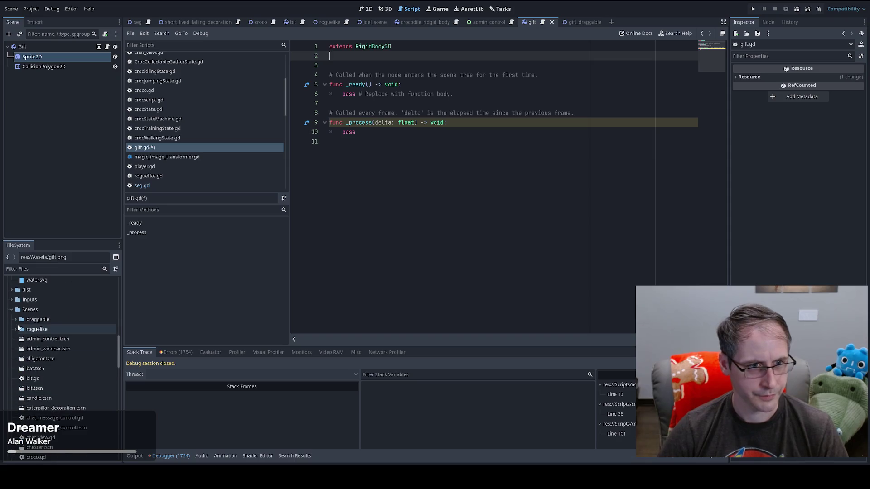
{"action": "scroll", "coordinate": [63, 327], "scroll_direction": "up", "scroll_amount": 1}
{"action": "left_click", "coordinate": [52, 329]}
{"action": "mouse_move", "coordinate": [56, 330]}
{"action": "left_mouse_down"}
{"action": "mouse_move", "coordinate": [343, 133]}
{"action": "mouse_move", "coordinate": [397, 57]}
{"action": "left_mouse_up"}
{"action": "left_click", "coordinate": [530, 56]}
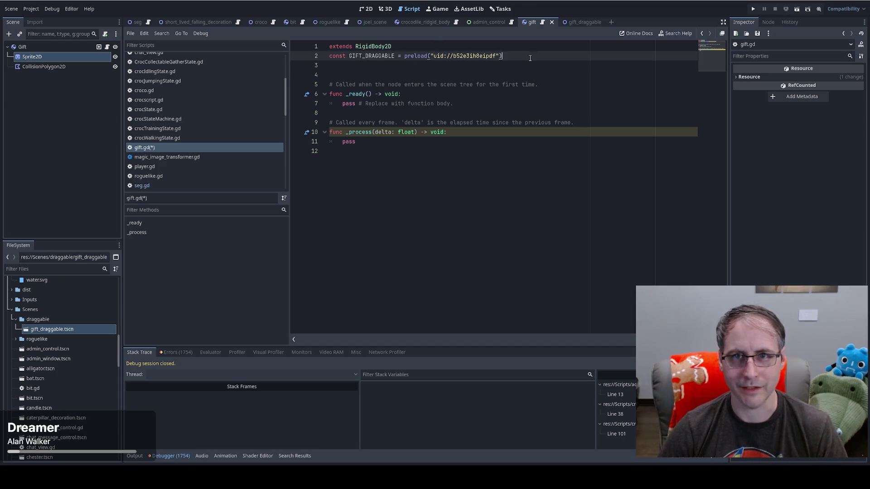
{"action": "key", "text": "Delete"}
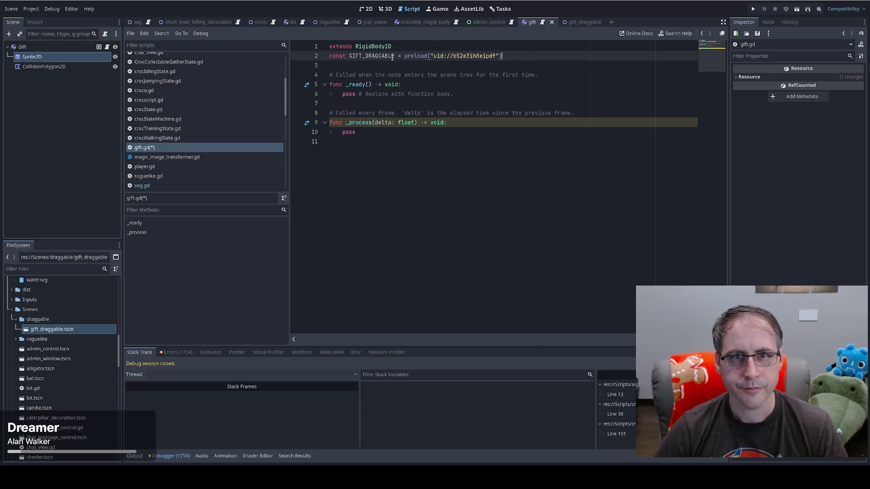
{"action": "double_click", "coordinate": [390, 56]}
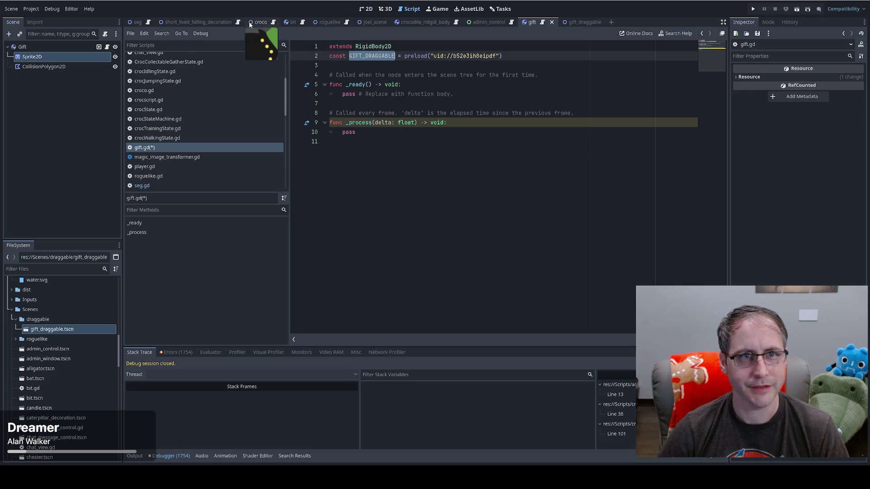
{"action": "left_click", "coordinate": [148, 22]}
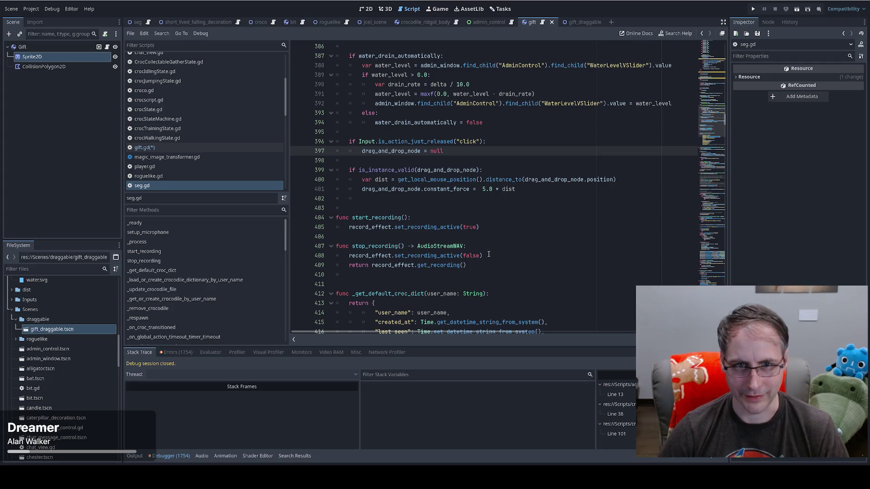
- Search seg.gd for 'gift' to locate the click handler's pressed check, then save
{"action": "left_click", "coordinate": [489, 227]}
{"action": "key", "text": "ctrl+f"}
{"action": "type", "text": "gi"}
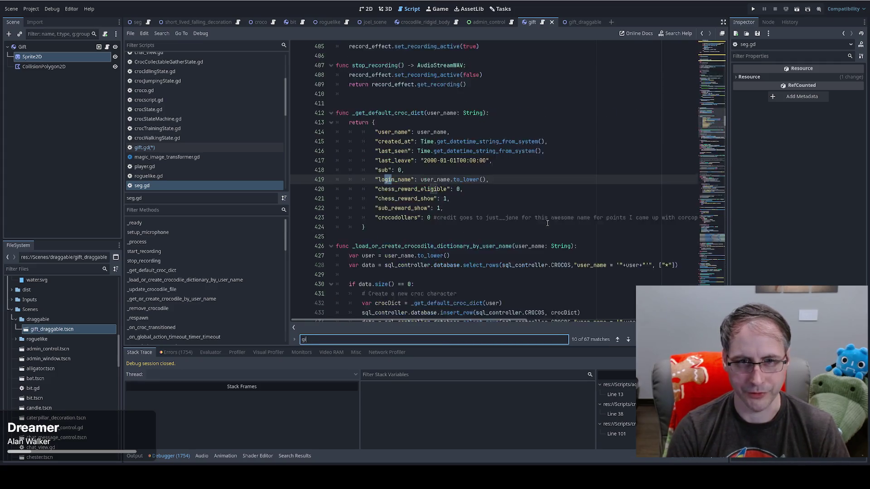
{"action": "type", "text": "ft"}
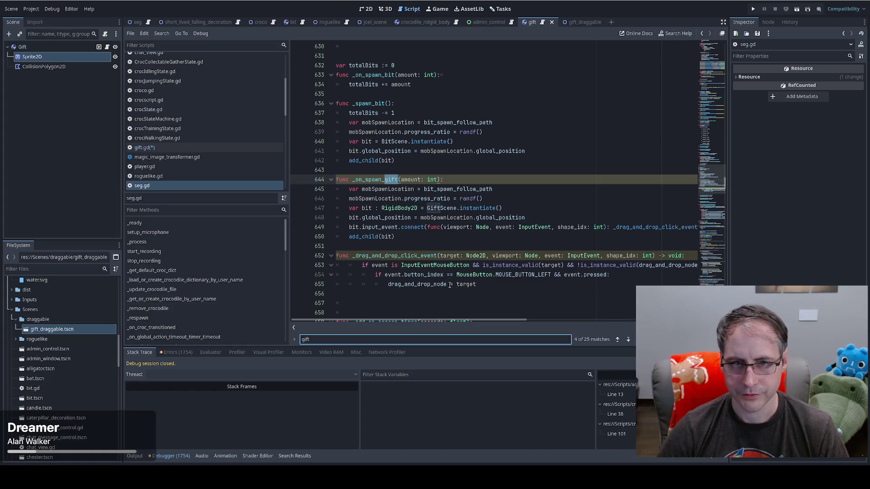
{"action": "left_click", "coordinate": [611, 277]}
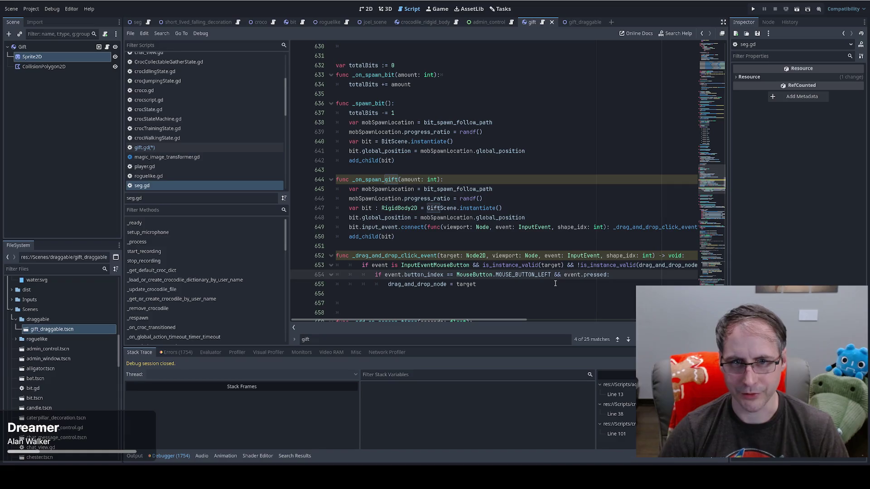
{"action": "key", "text": "Return"}
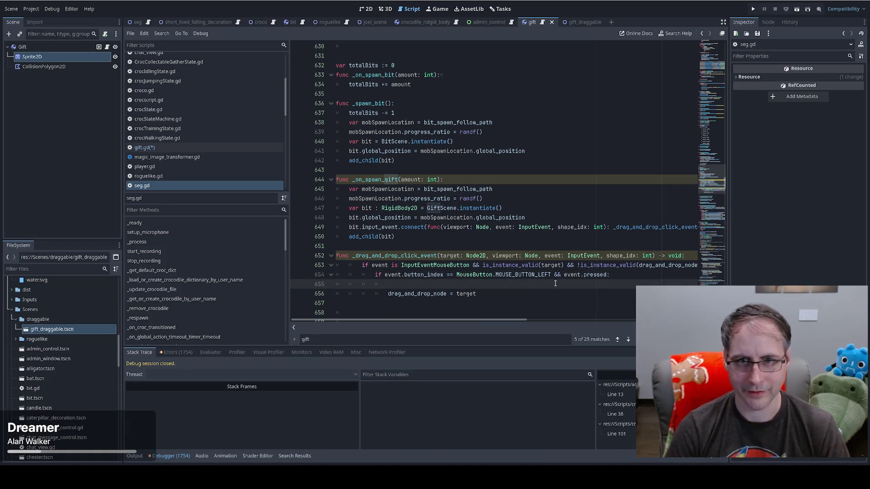
{"action": "key", "text": "BackSpace"}
{"action": "key", "text": "BackSpace"}
{"action": "key", "text": "BackSpace"}
{"action": "key", "text": "ctrl+s"}
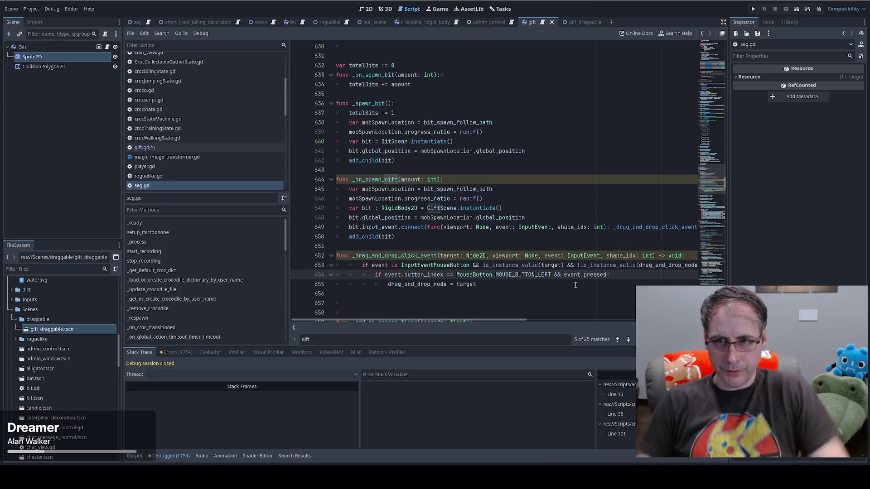
- Add a new line above the drag_and_drop_node = target assignment starting with target
{"action": "key", "text": "Return"}
{"action": "type", "text": "if dra"}
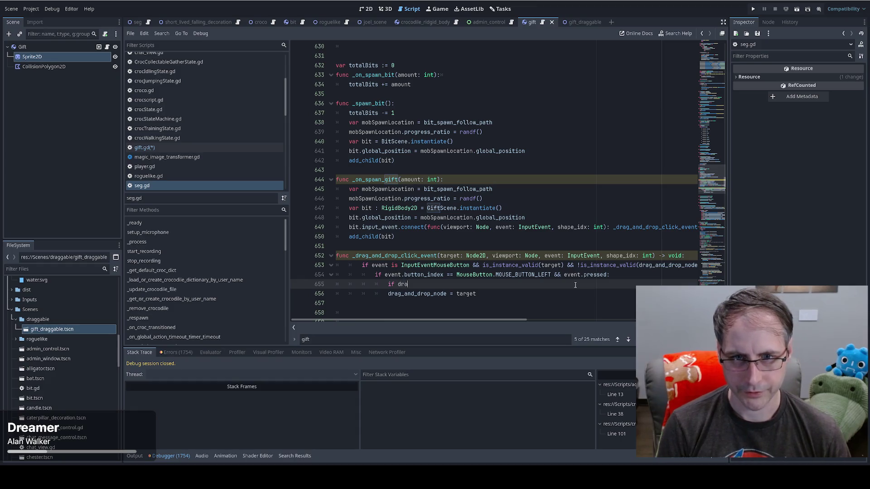
{"action": "type", "text": "g"}
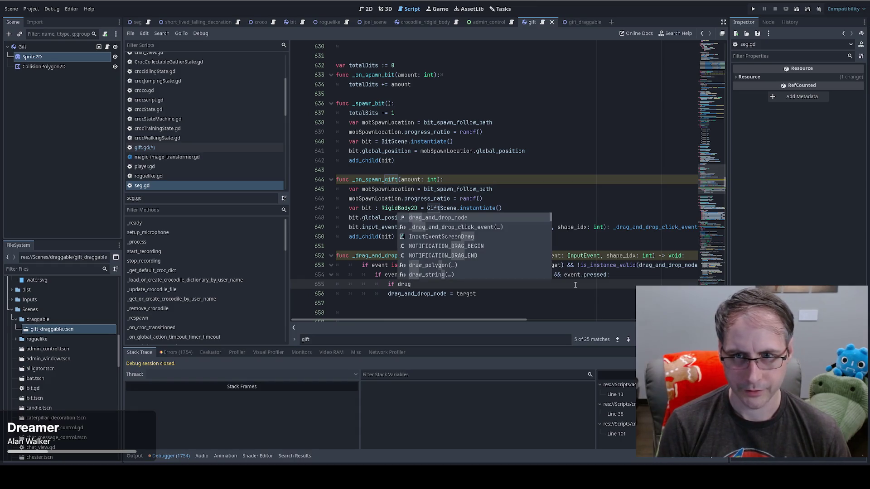
{"action": "key", "text": "Escape"}
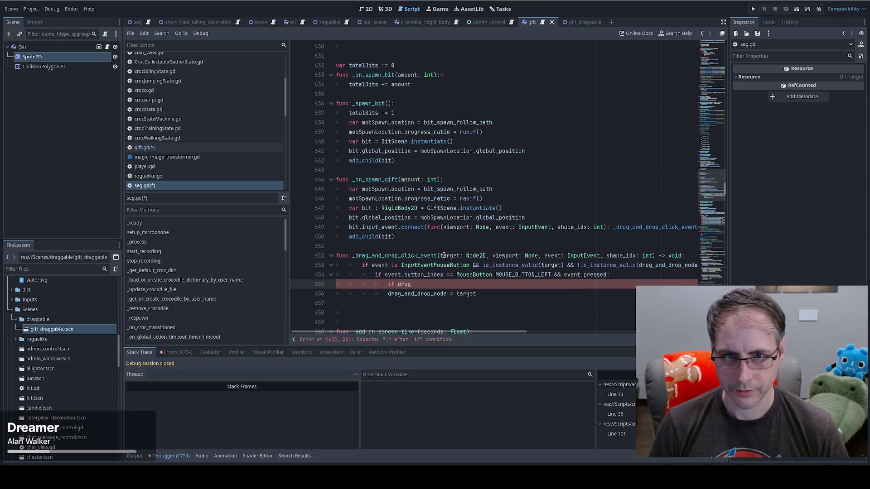
{"action": "double_click", "coordinate": [443, 255]}
{"action": "key", "text": "ctrl+c"}
{"action": "key", "text": "Down"}
{"action": "key", "text": "Down"}
{"action": "key", "text": "Down"}
{"action": "key", "text": "End"}
{"action": "key", "text": "ctrl+BackSpace"}
{"action": "key", "text": "ctrl+v"}
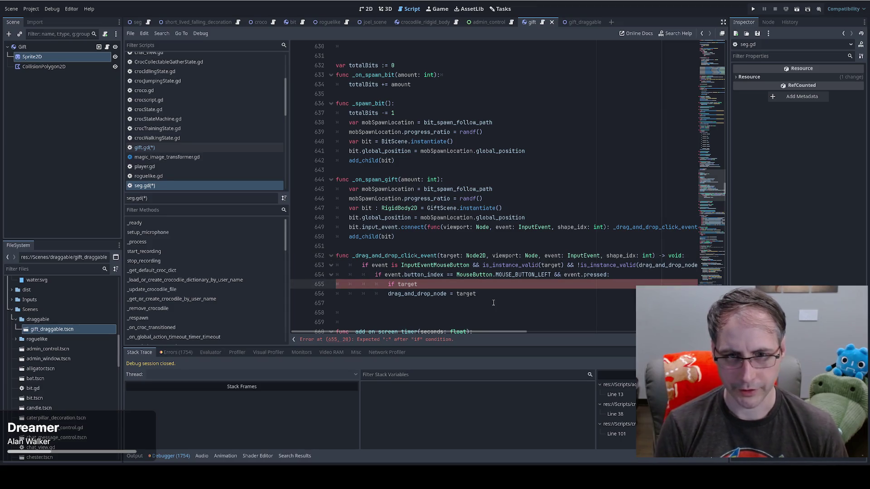
- Complete the line as an if target.has_method() check using the has_method suggestion
{"action": "type", "text": "s_m"}
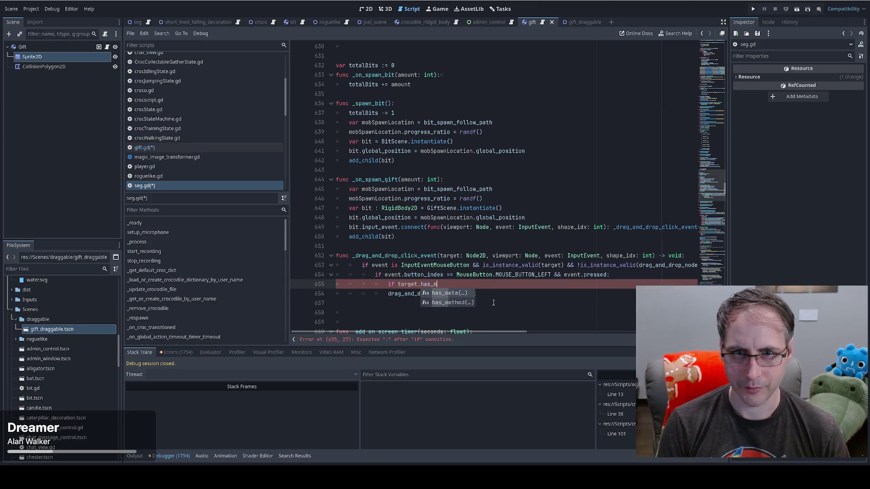
{"action": "left_click", "coordinate": [453, 302]}
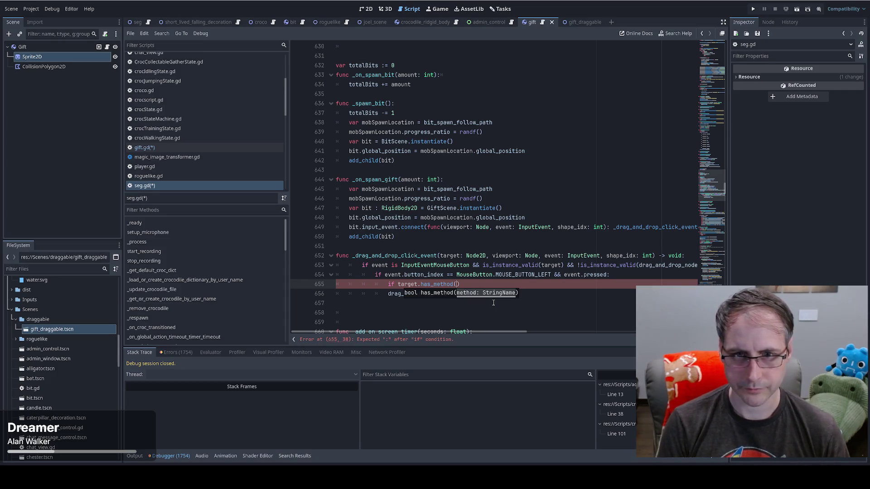
{"action": "key", "text": "ctrl+z"}
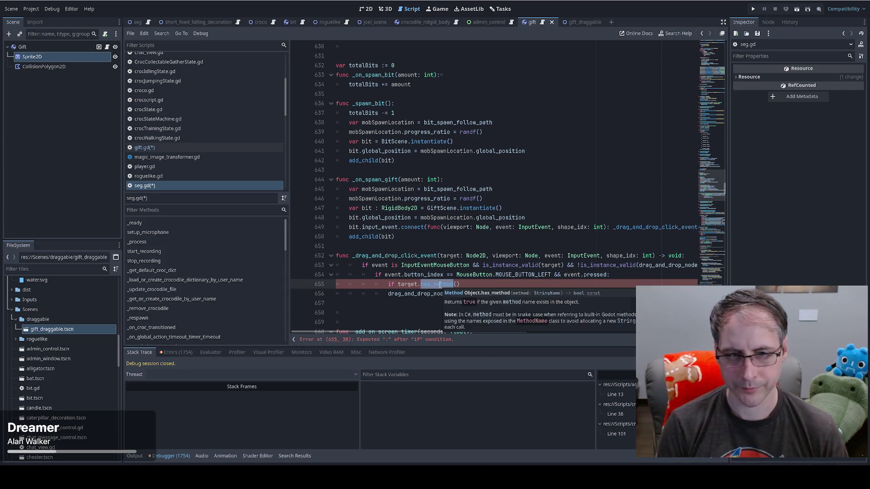
{"action": "key", "text": "BackSpace"}
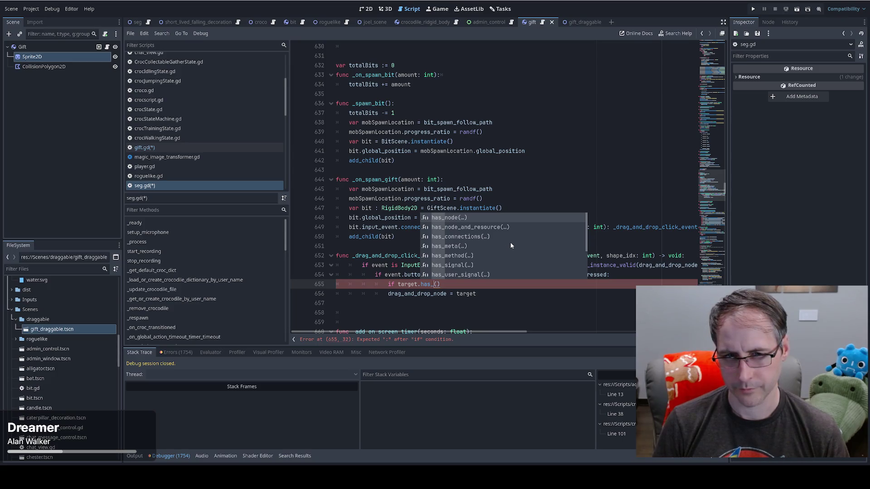
{"action": "scroll", "coordinate": [510, 242], "scroll_direction": "down", "scroll_amount": 6}
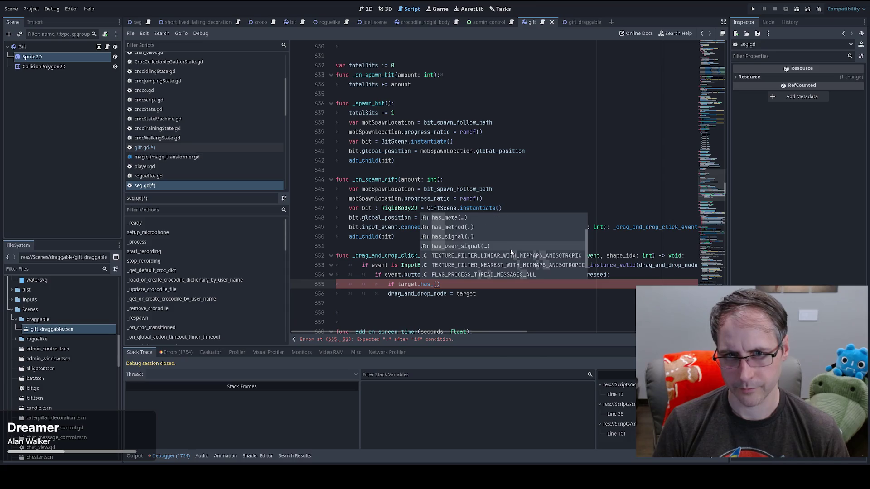
{"action": "scroll", "coordinate": [511, 248], "scroll_direction": "up", "scroll_amount": 2}
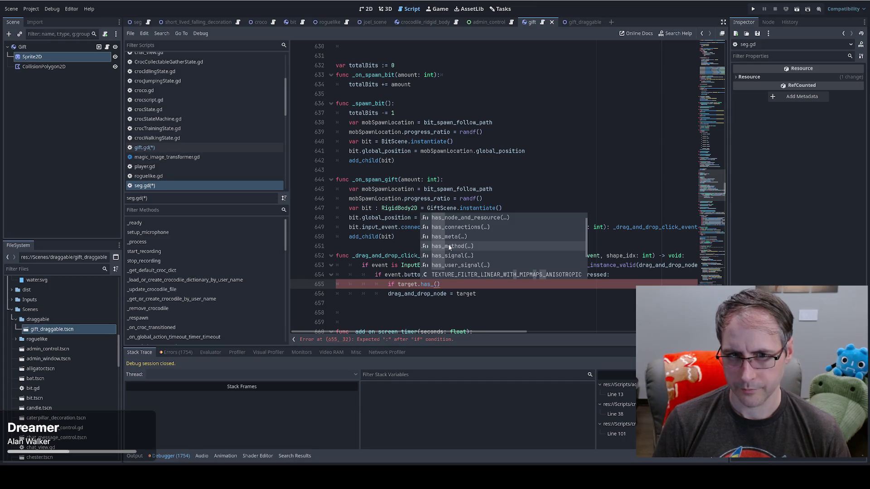
{"action": "left_click", "coordinate": [450, 247]}
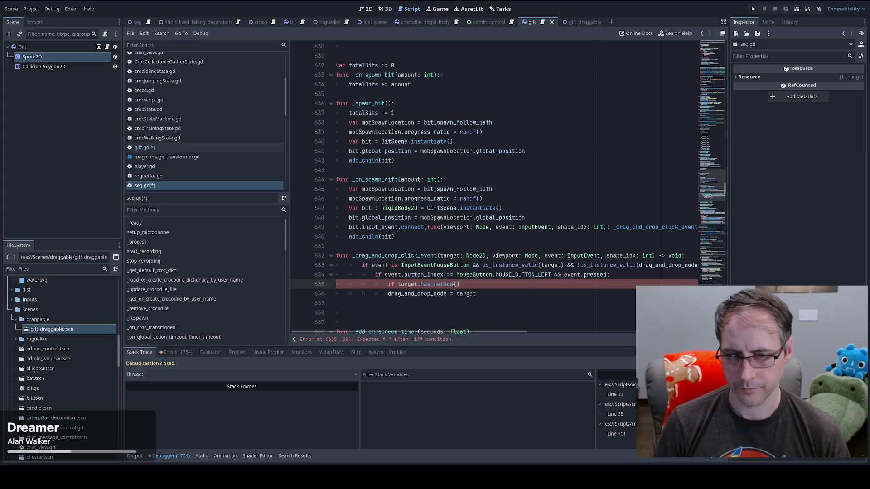
{"action": "left_click", "coordinate": [579, 23]}
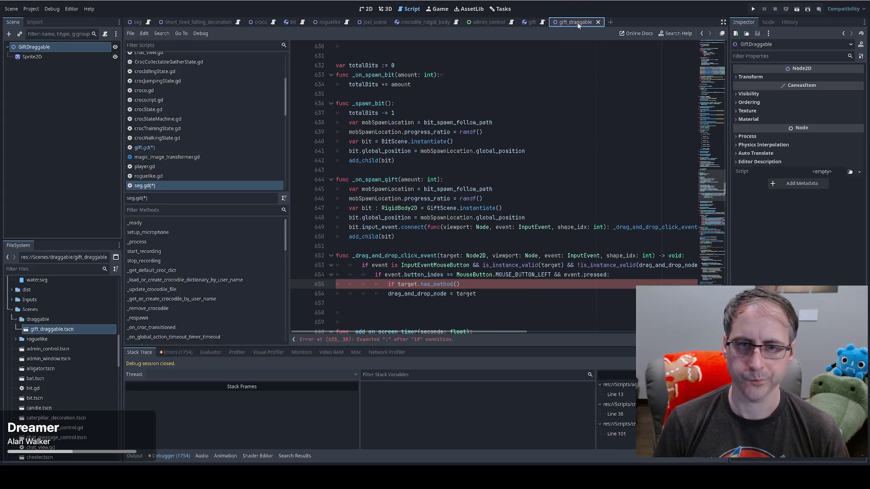
{"action": "scroll", "coordinate": [453, 181], "scroll_direction": "up", "scroll_amount": 8}
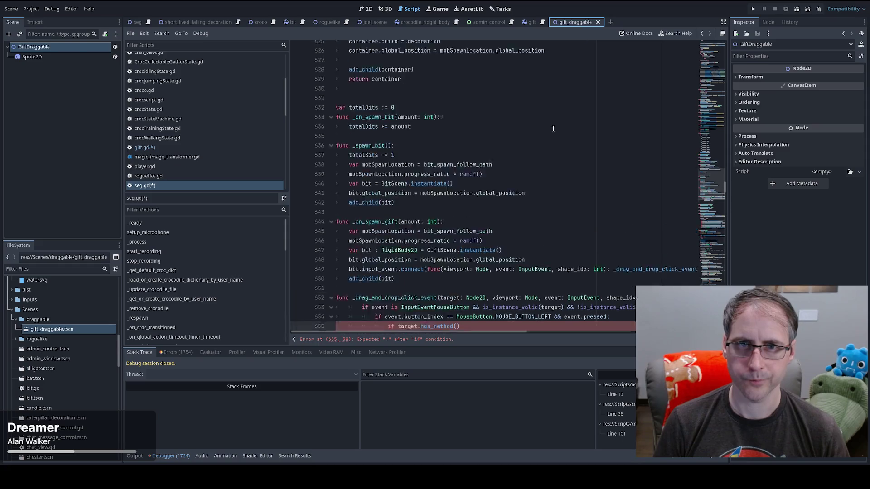
{"action": "left_click", "coordinate": [543, 24]}
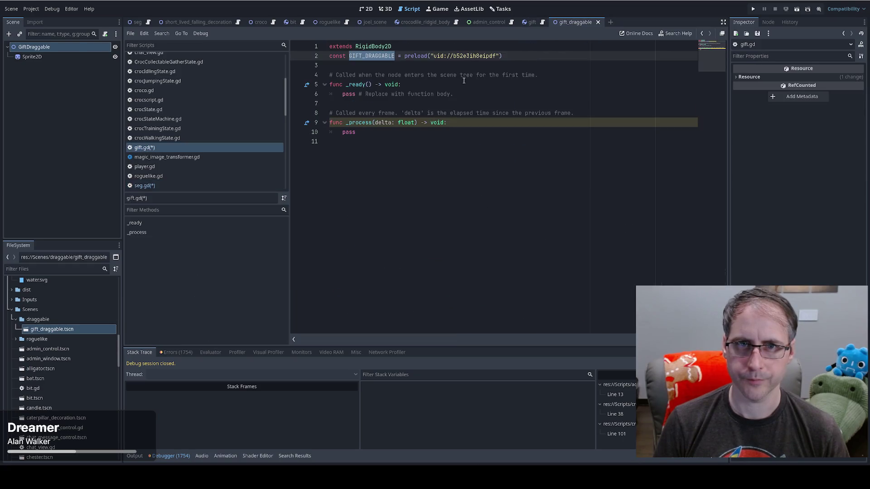
- Start a new function 'func get_draggable() ->' below the _process function
{"action": "left_click", "coordinate": [434, 69]}
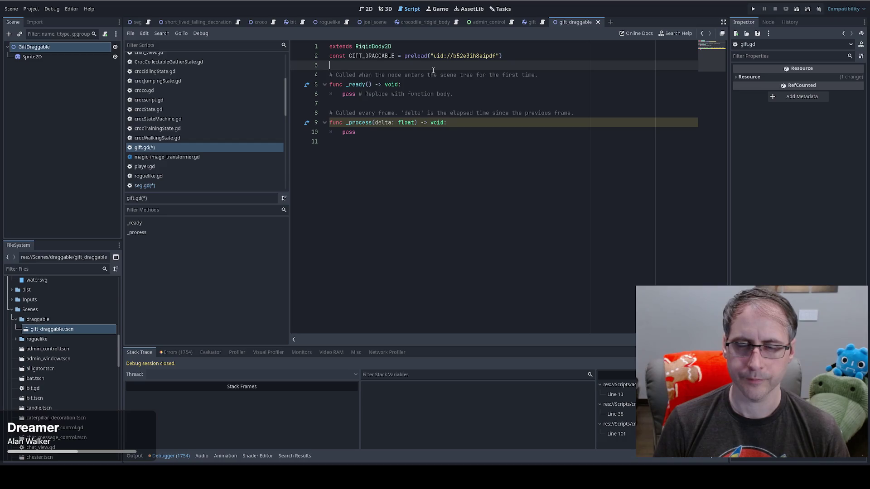
{"action": "left_click", "coordinate": [381, 132]}
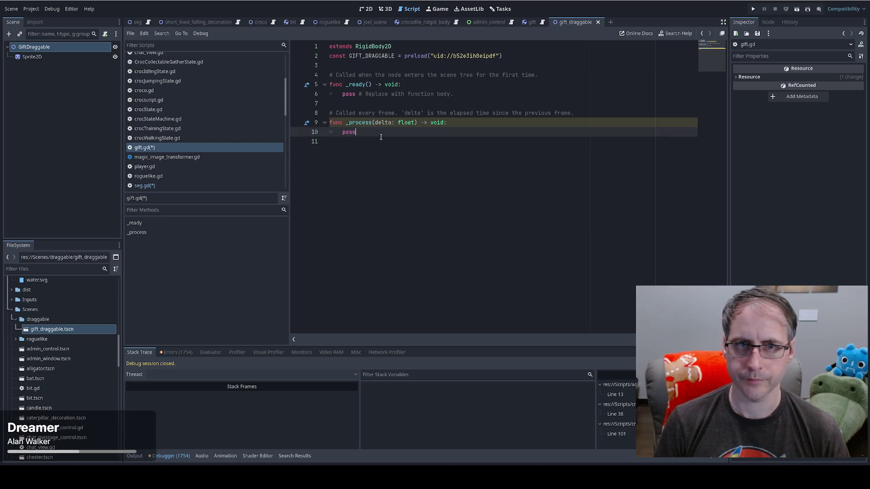
{"action": "key", "text": "Return"}
{"action": "key", "text": "Return"}
{"action": "type", "text": "func "}
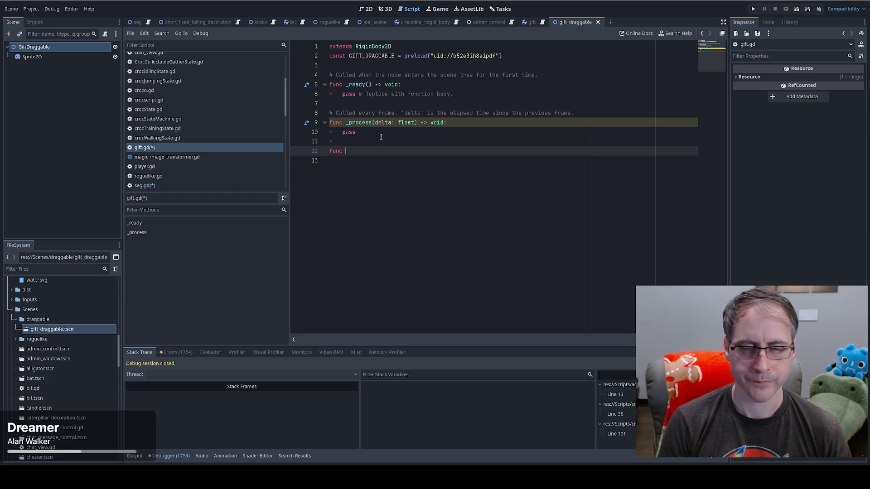
{"action": "type", "text": "get_dr"}
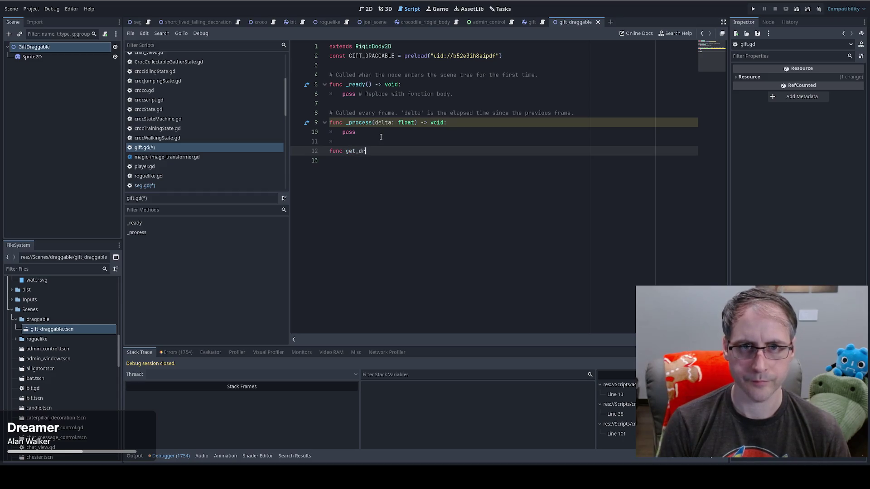
{"action": "type", "text": "aggable() ->"}
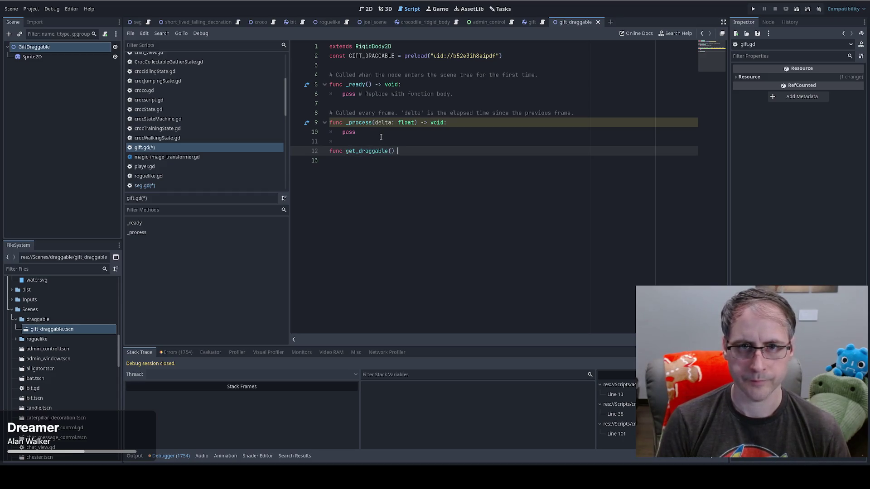
- Type the GIFT_DRAGGABLE constant on line 2 as Node2D
{"action": "left_click", "coordinate": [395, 55]}
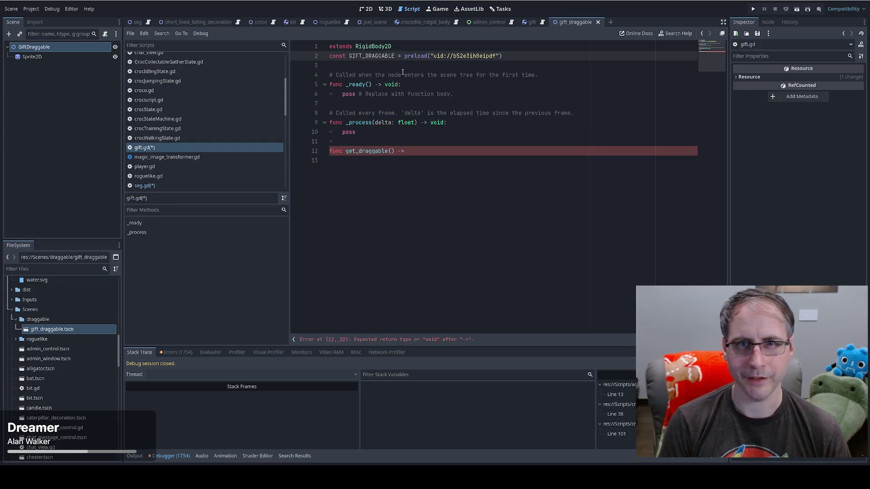
{"action": "type", "text": ": Node2d"}
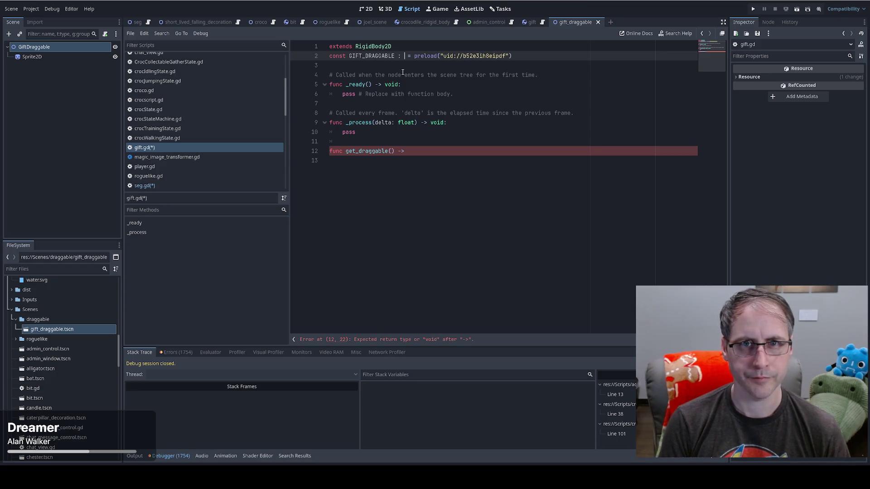
{"action": "key", "text": "Return"}
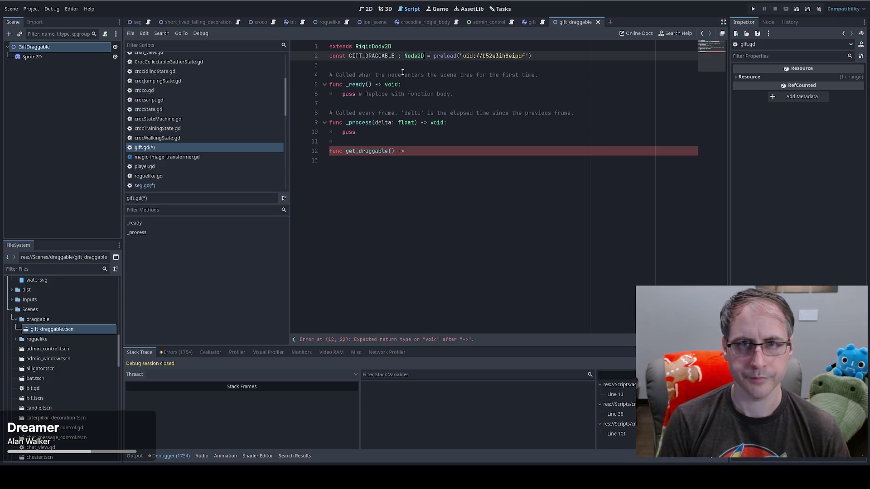
- Finish get_draggable() with return type Node2D and a body returning GIFT_DRAGGABLE
{"action": "left_click", "coordinate": [429, 153]}
{"action": "type", "text": "Nod"}
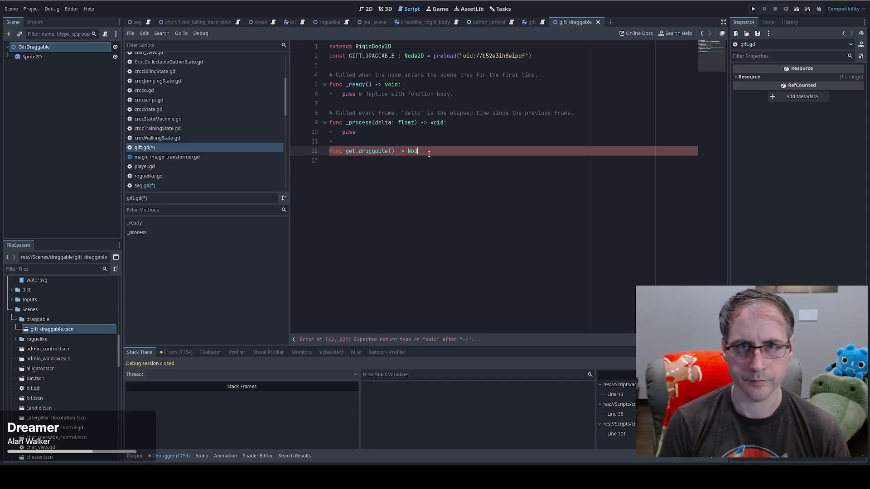
{"action": "type", "text": "e2D:"}
{"action": "key", "text": "Return"}
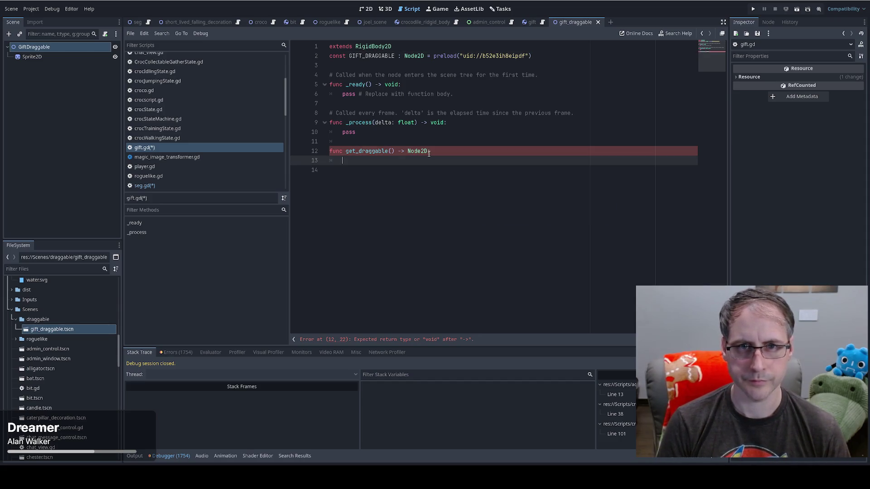
{"action": "type", "text": "return GIF"}
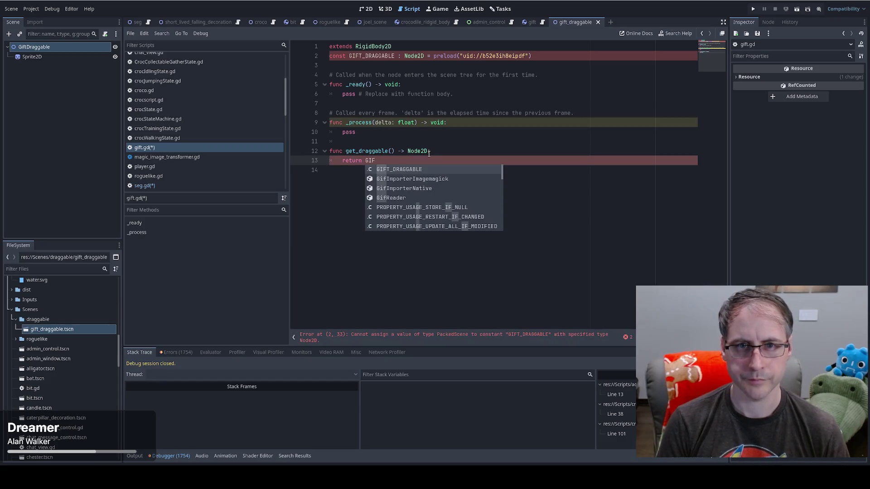
{"action": "key", "text": "Return"}
{"action": "left_click", "coordinate": [447, 150]}
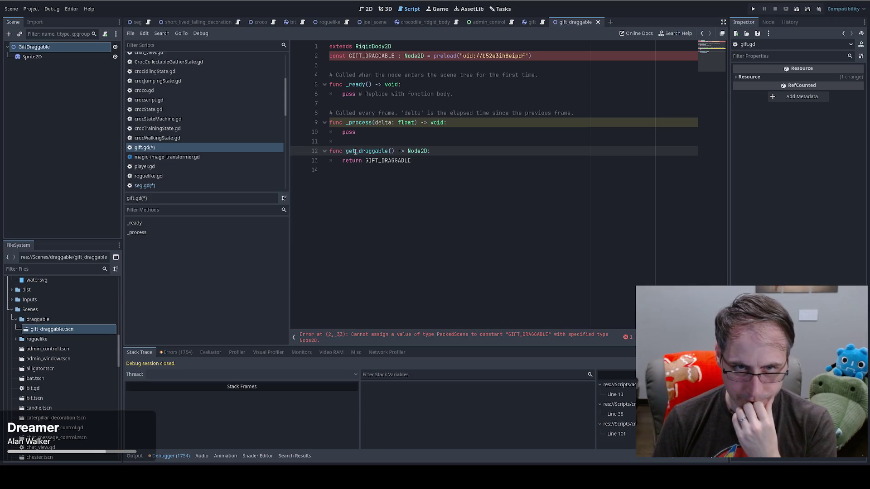
{"action": "left_click", "coordinate": [408, 170]}
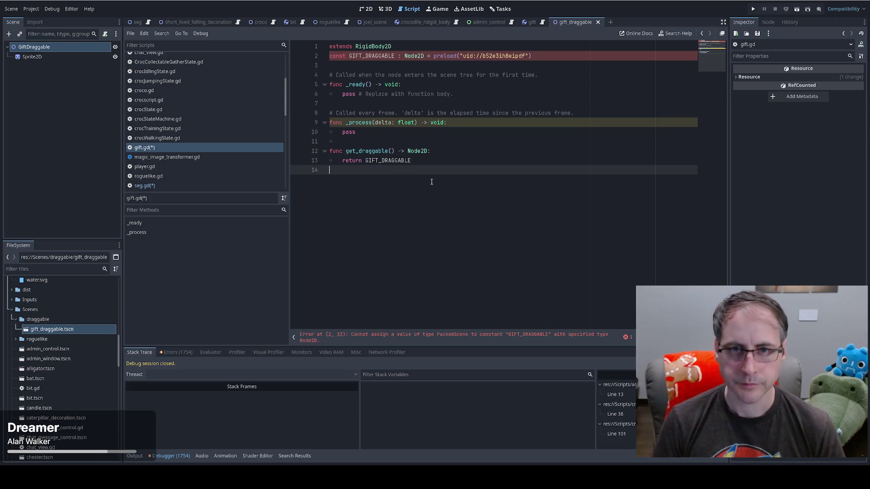
- Make get_draggable return GIFT_DRAGGABLE.instantiate() on line 13 and save
{"action": "key", "text": "Up"}
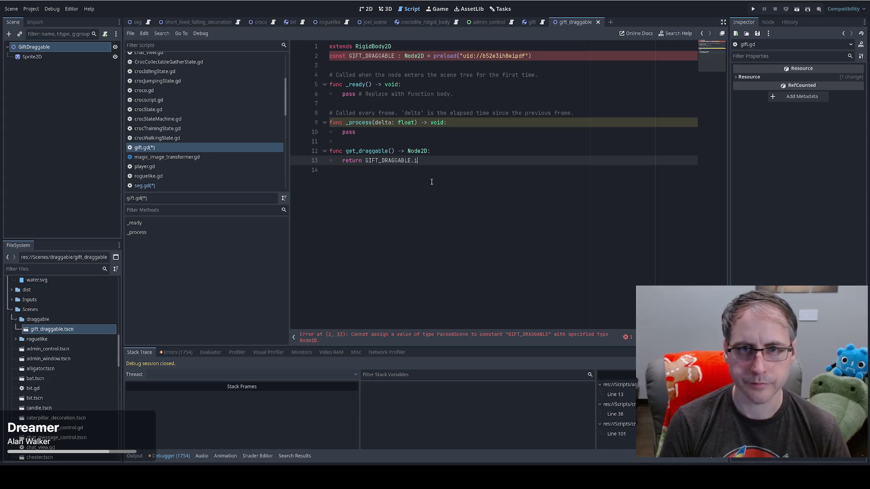
{"action": "type", "text": ".in"}
{"action": "key", "text": "Return"}
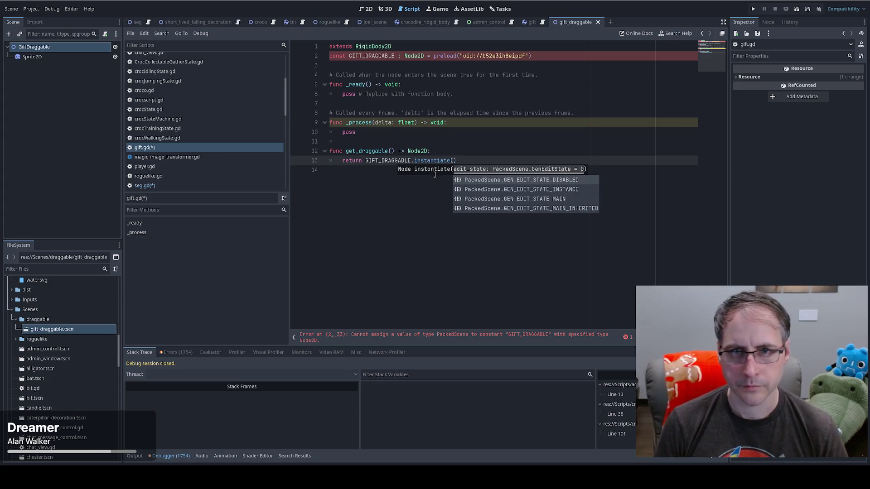
{"action": "left_click", "coordinate": [461, 151]}
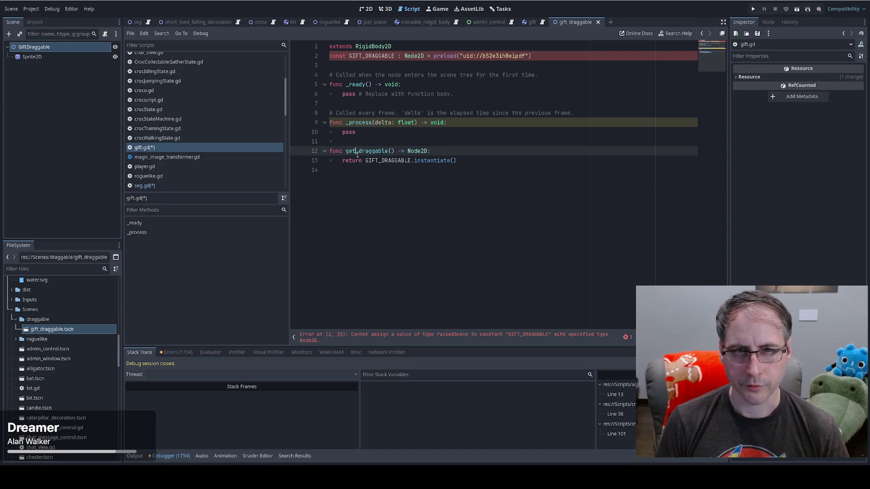
{"action": "double_click", "coordinate": [377, 152]}
{"action": "left_click", "coordinate": [433, 67]}
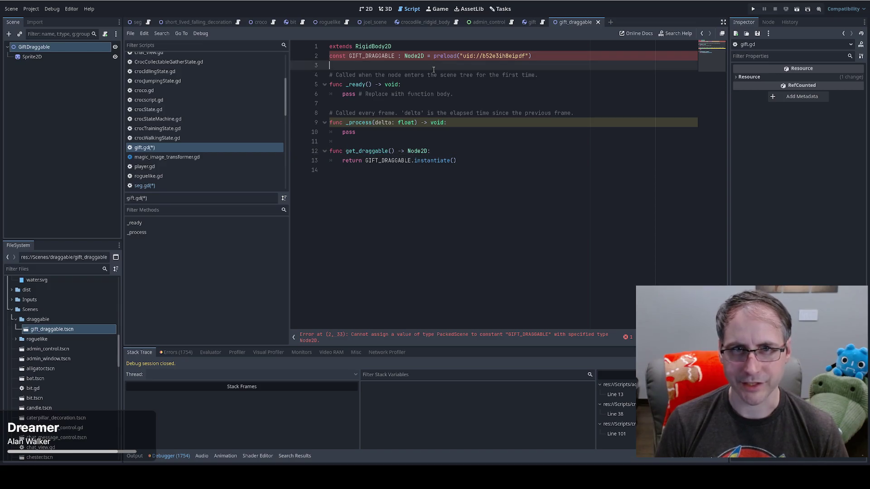
{"action": "key", "text": "ctrl+s"}
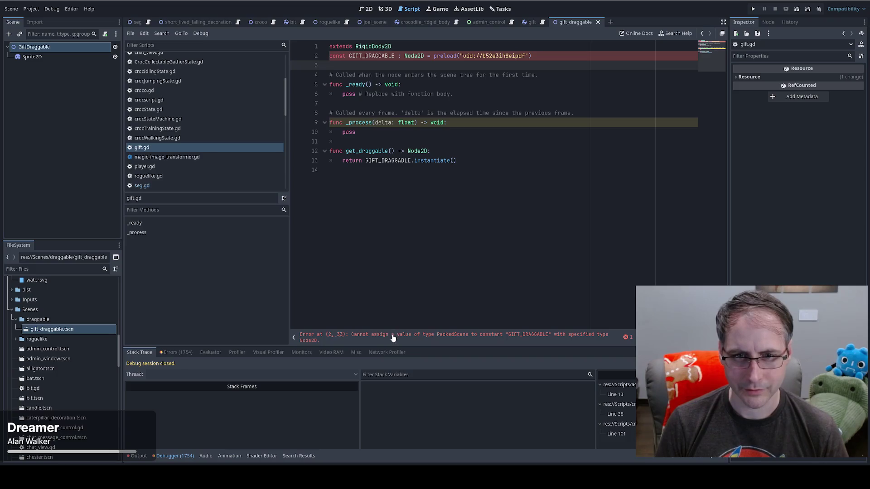
- Remove the Node2D type from the line 2 constant and save to clear the error
{"action": "left_click", "coordinate": [393, 335]}
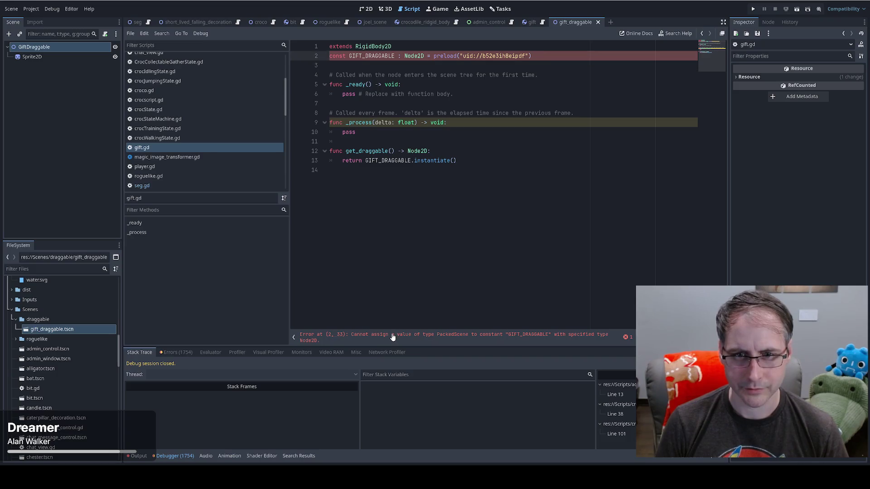
{"action": "double_click", "coordinate": [407, 57]}
{"action": "key", "text": "BackSpace"}
{"action": "key", "text": "BackSpace"}
{"action": "key", "text": "BackSpace"}
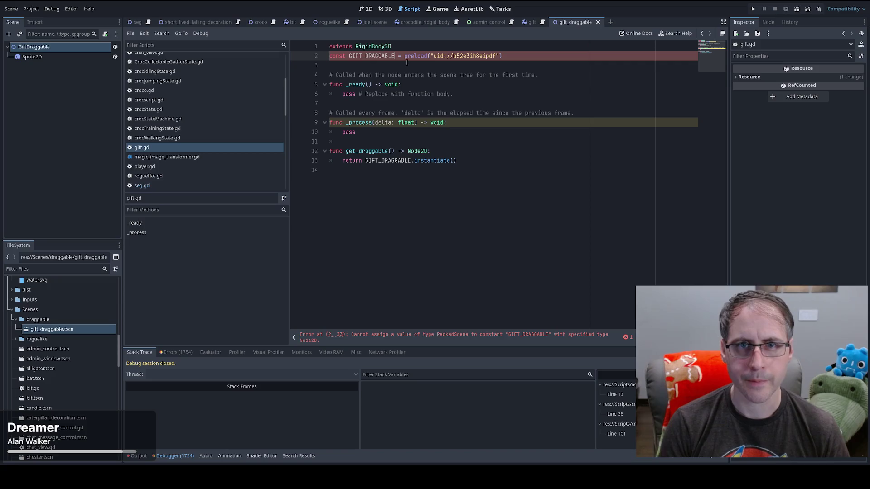
{"action": "key", "text": "ctrl+s"}
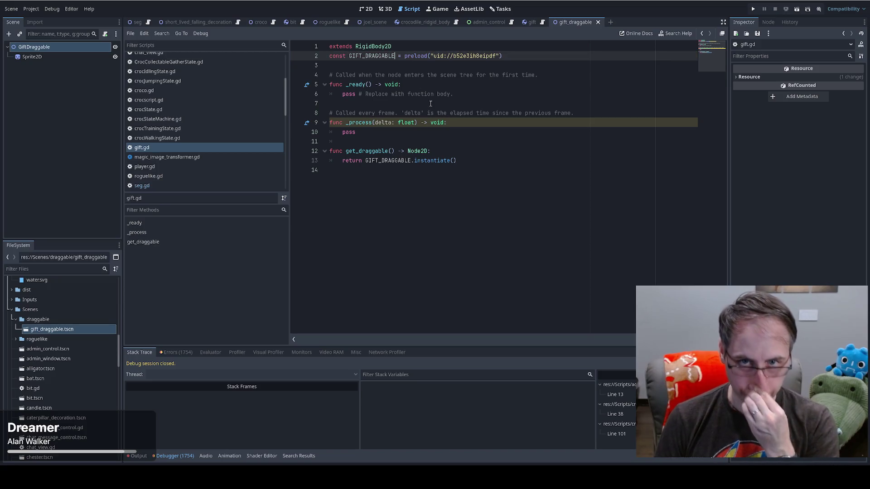
- Select the get_draggable function name, then return to seg.gd
{"action": "left_click", "coordinate": [382, 160]}
{"action": "key", "text": "Up"}
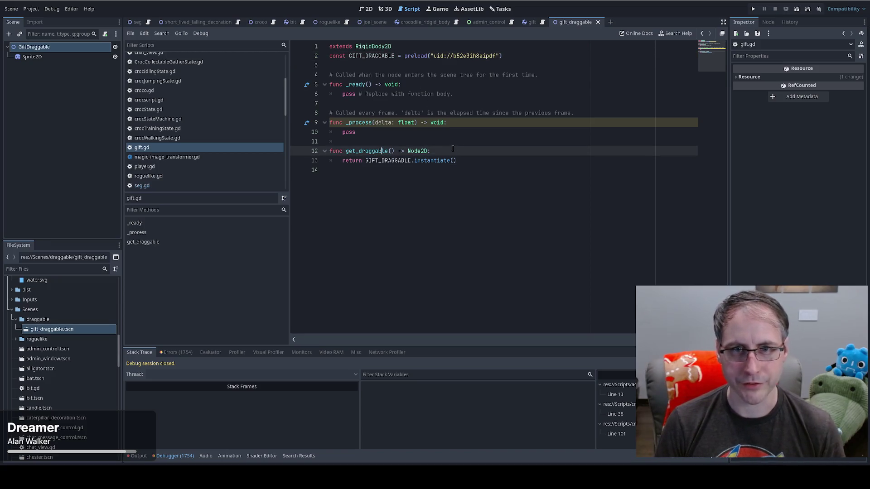
{"action": "key", "text": "ctrl+d"}
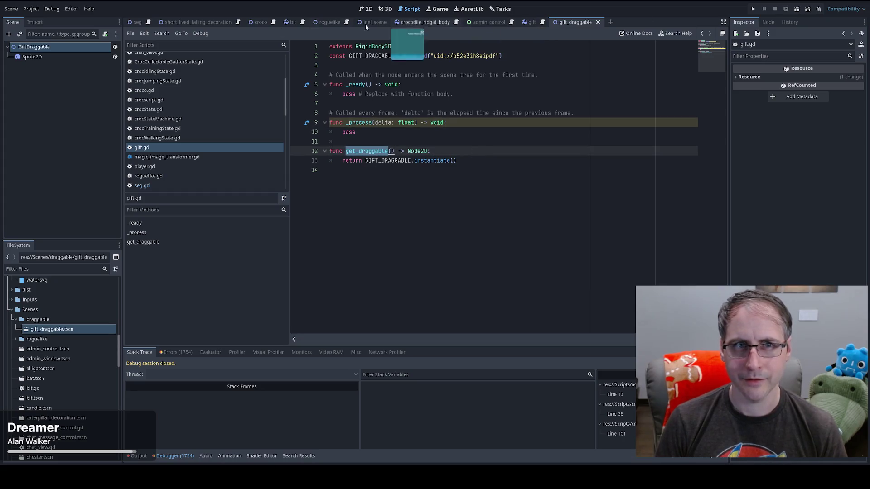
{"action": "left_click", "coordinate": [148, 21]}
{"action": "scroll", "coordinate": [521, 227], "scroll_direction": "down", "scroll_amount": 1}
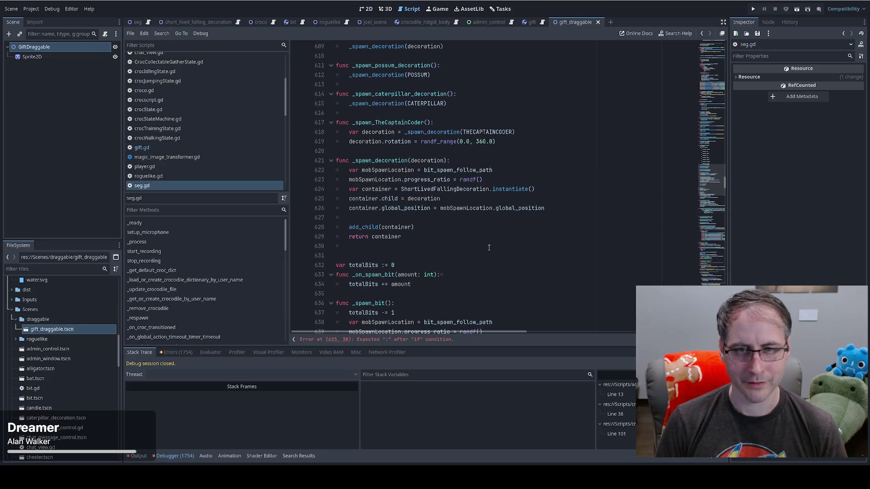
- Under the has_method("get_draggable") check, add var draggable = target.get_draggable()
{"action": "scroll", "coordinate": [544, 254], "scroll_direction": "down", "scroll_amount": 2}
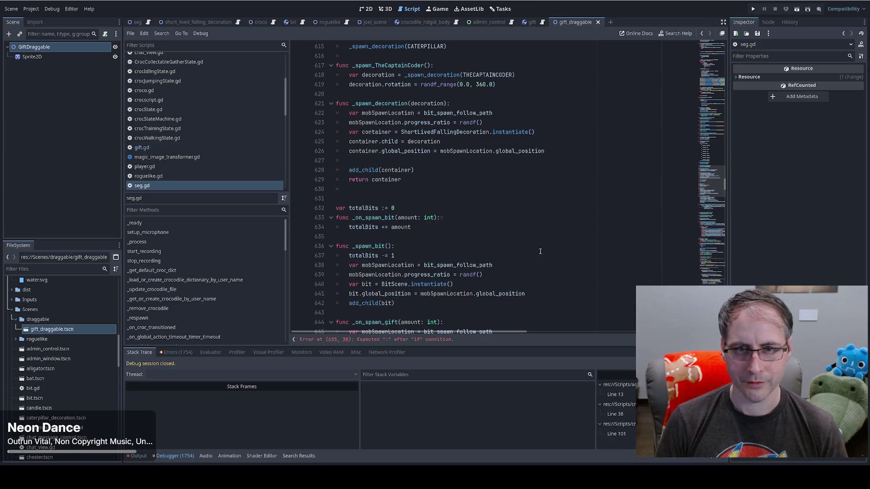
{"action": "scroll", "coordinate": [540, 251], "scroll_direction": "down", "scroll_amount": 8}
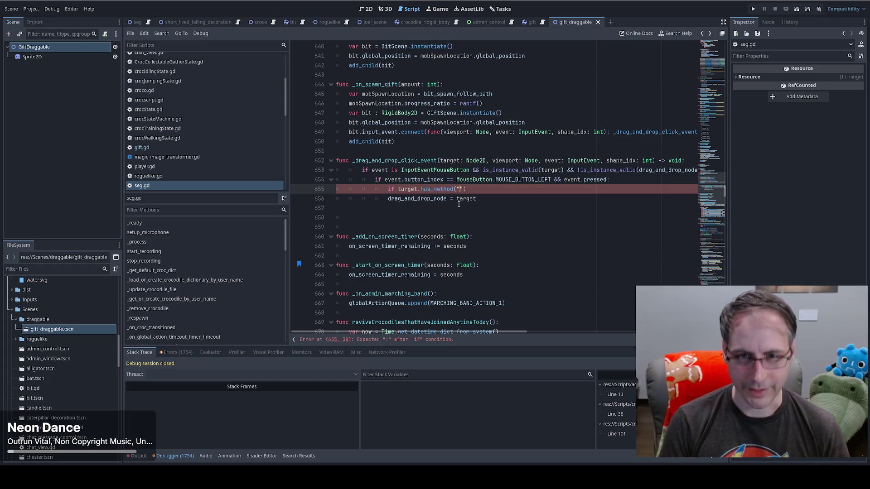
{"action": "type", "text": "\"get_draggable\""}
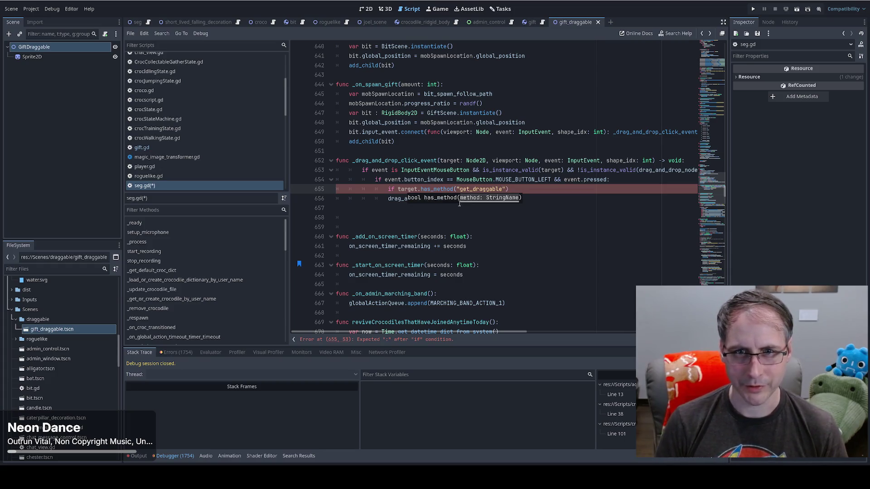
{"action": "key", "text": "Right"}
{"action": "key", "text": "Return"}
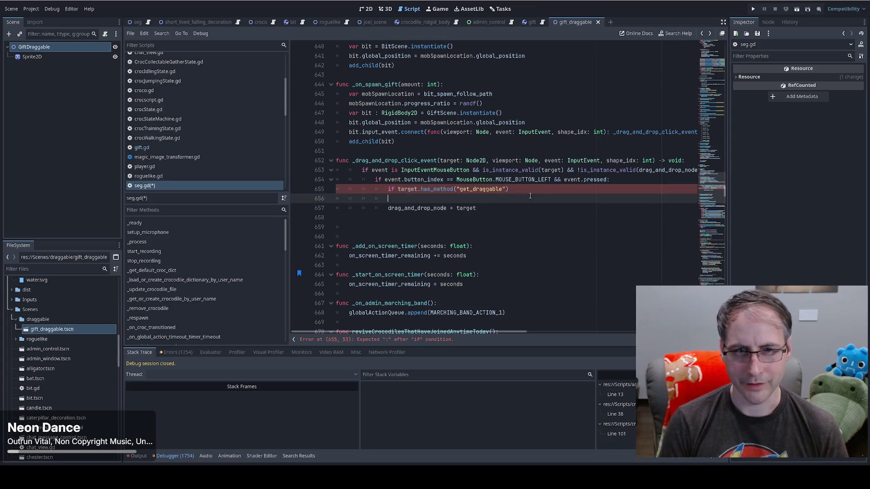
{"action": "key", "text": "BackSpace"}
{"action": "type", "text": ":"}
{"action": "key", "text": "Return"}
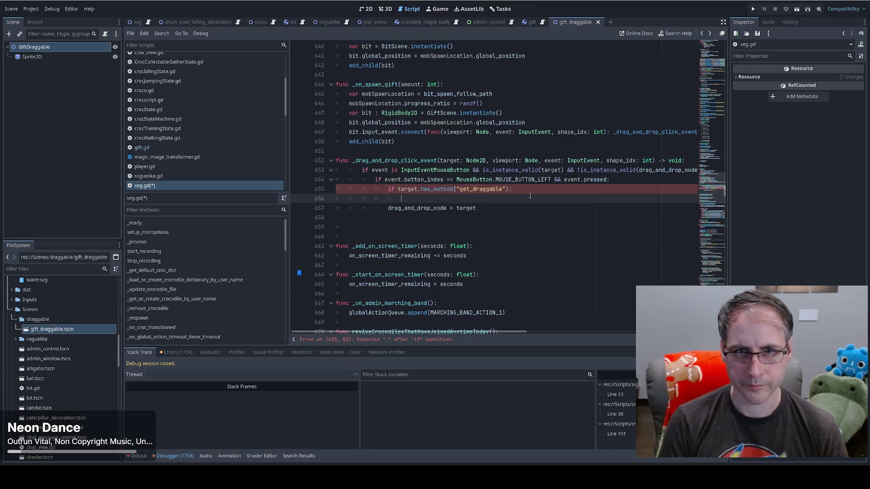
{"action": "type", "text": "var draggable"}
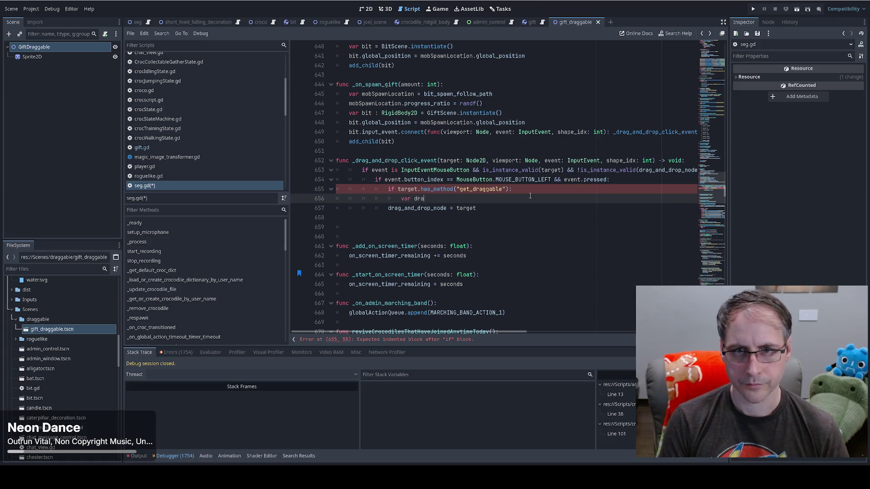
{"action": "type", "text": " = "}
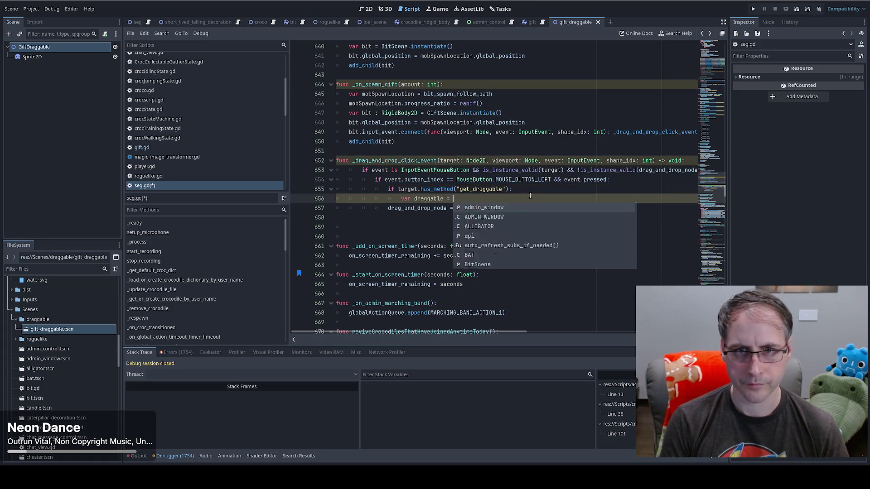
{"action": "type", "text": "target.get_"}
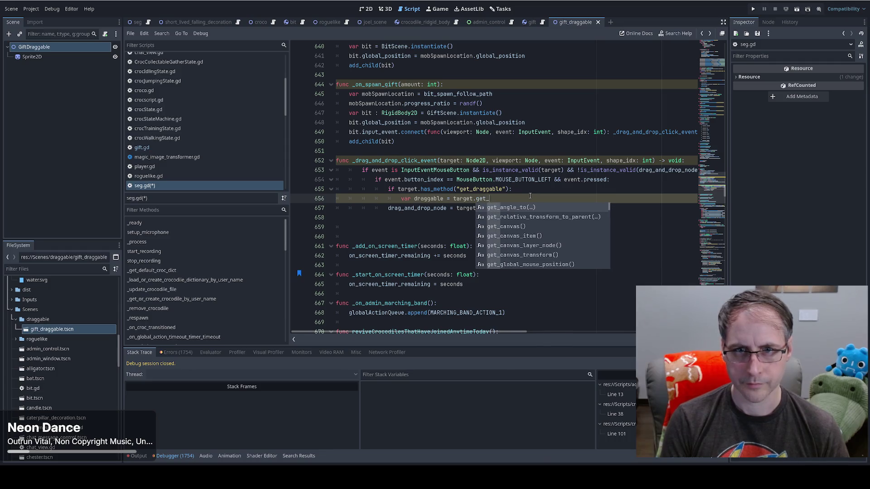
{"action": "type", "text": "draggable()"}
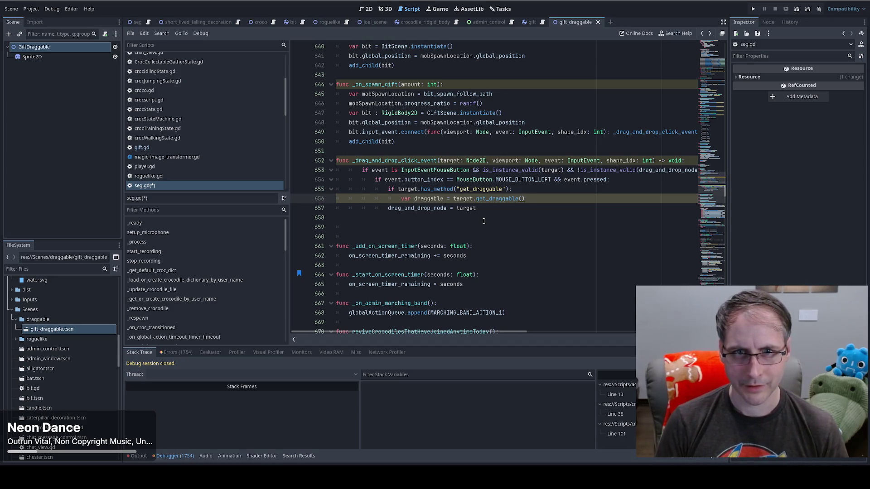
{"action": "key", "text": "Return"}
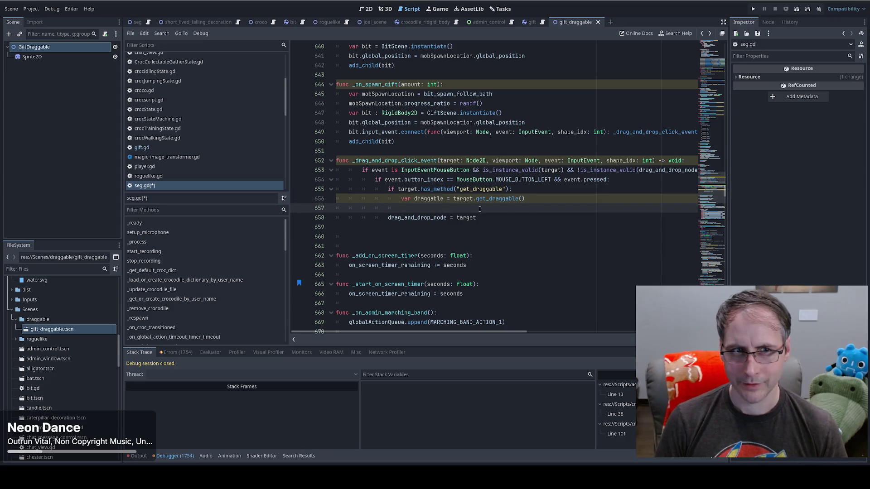
- Add draggable.position = target.position and drag_and_drop_node = draggable to the handler
{"action": "type", "text": "draggable.pos"}
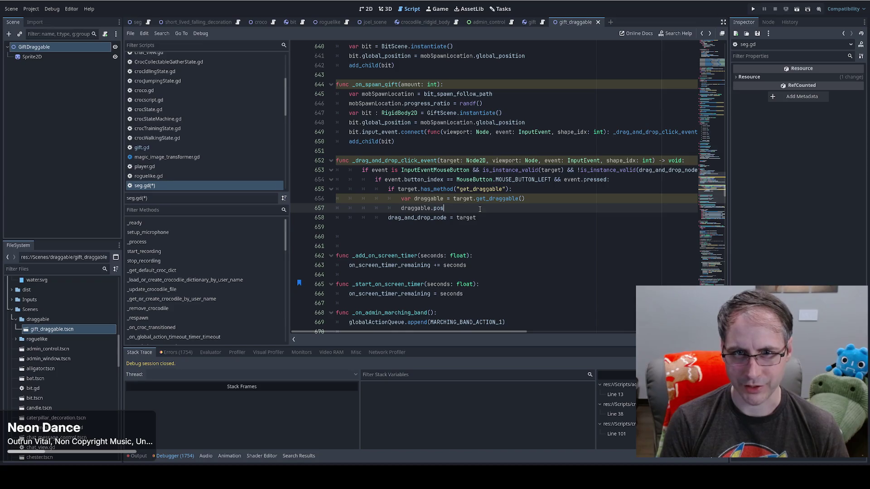
{"action": "type", "text": "ition = "}
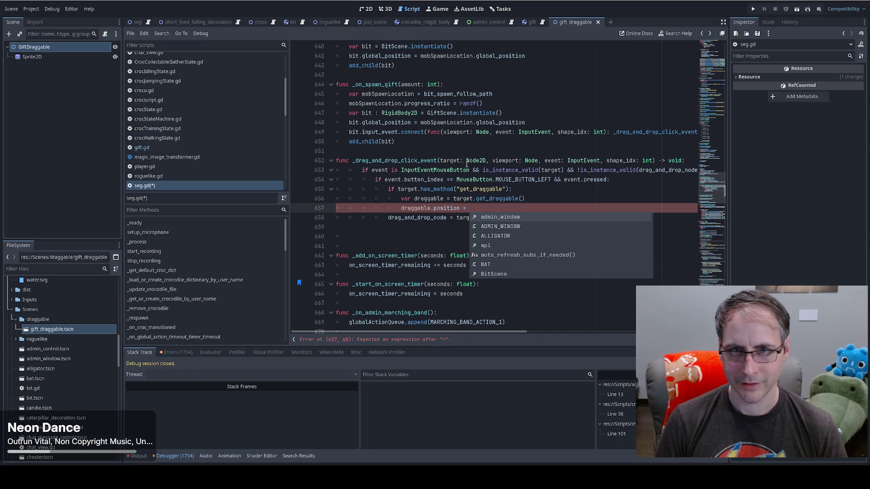
{"action": "type", "text": "target"}
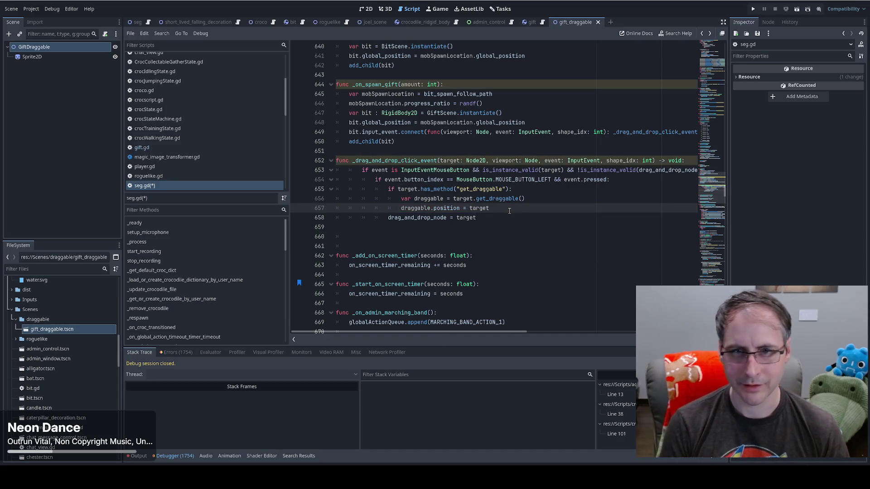
{"action": "type", "text": "."}
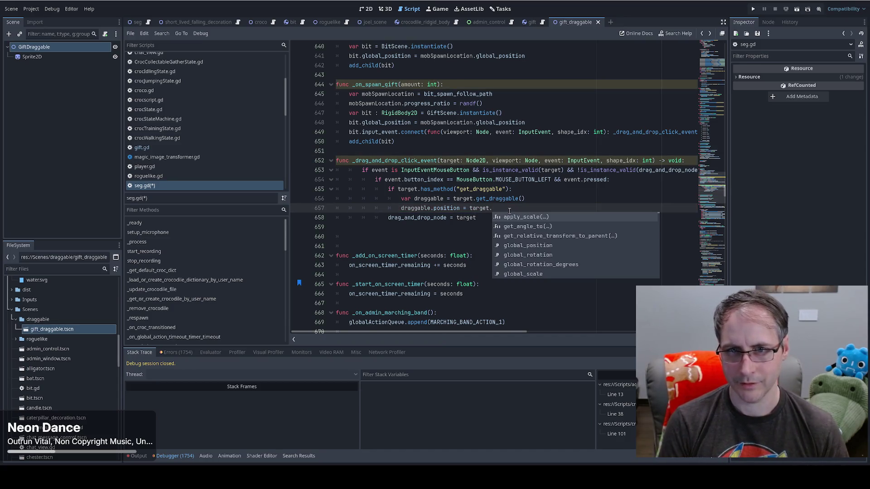
{"action": "type", "text": "position"}
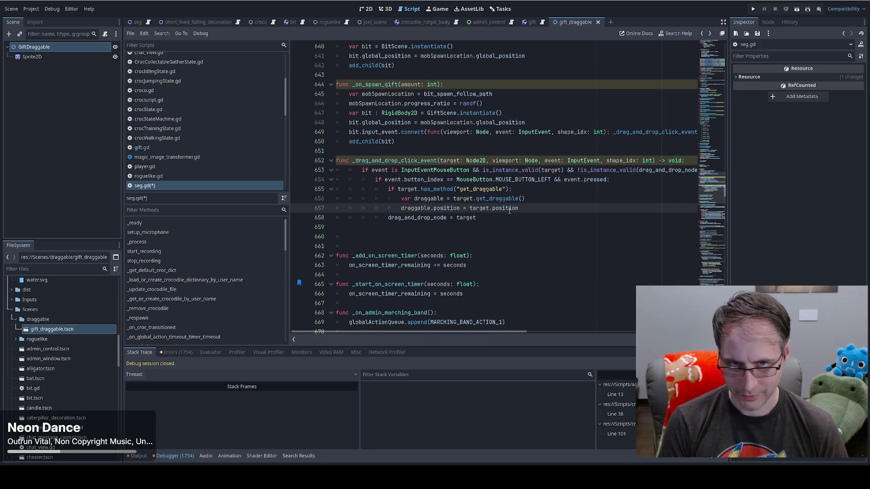
{"action": "key", "text": "Return"}
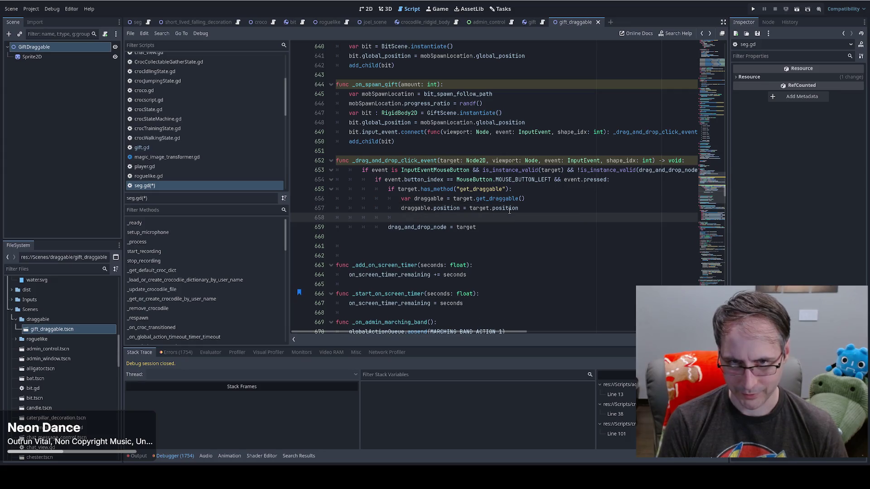
{"action": "type", "text": "tar"}
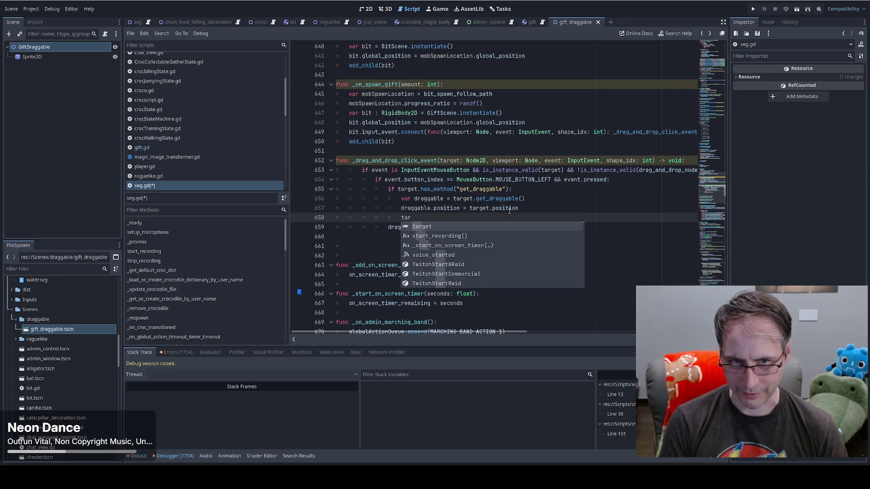
{"action": "key", "text": "BackSpace"}
{"action": "key", "text": "BackSpace"}
{"action": "key", "text": "BackSpace"}
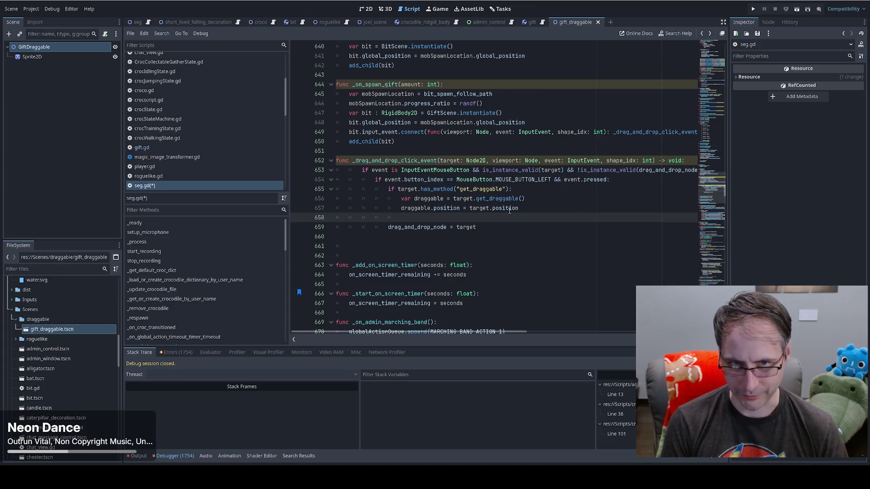
{"action": "type", "text": "drag"}
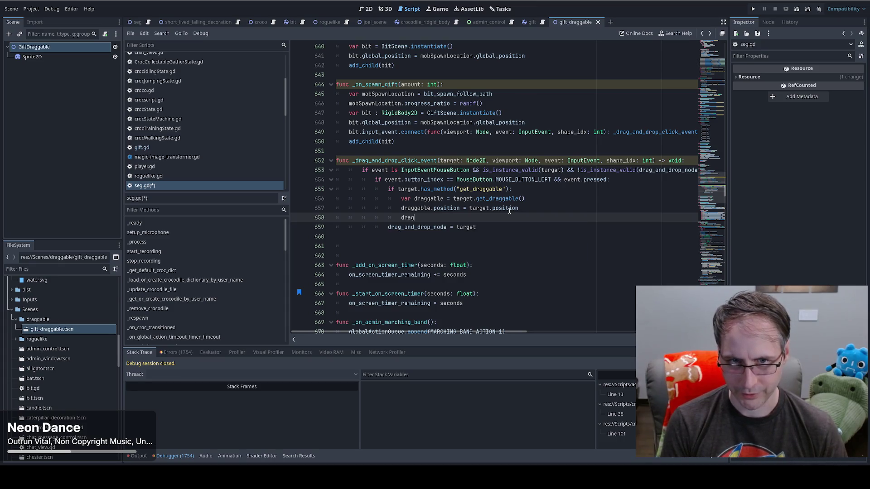
{"action": "key", "text": "Return"}
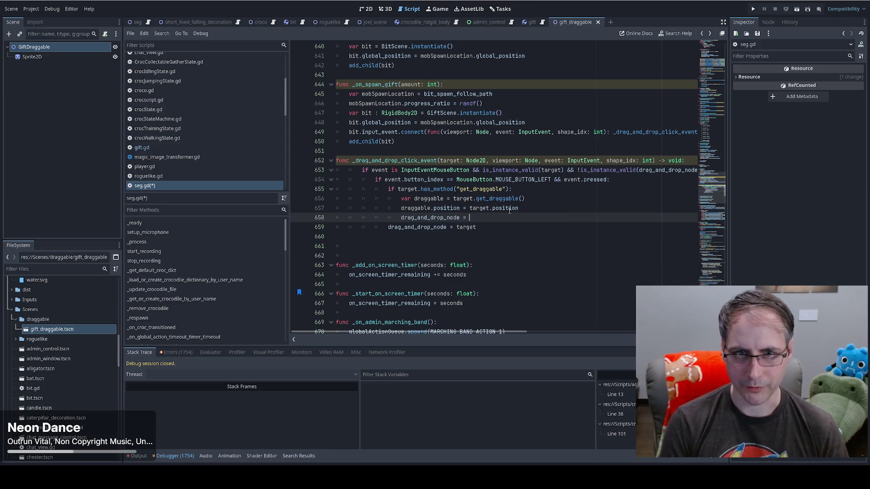
{"action": "type", "text": "= drag"}
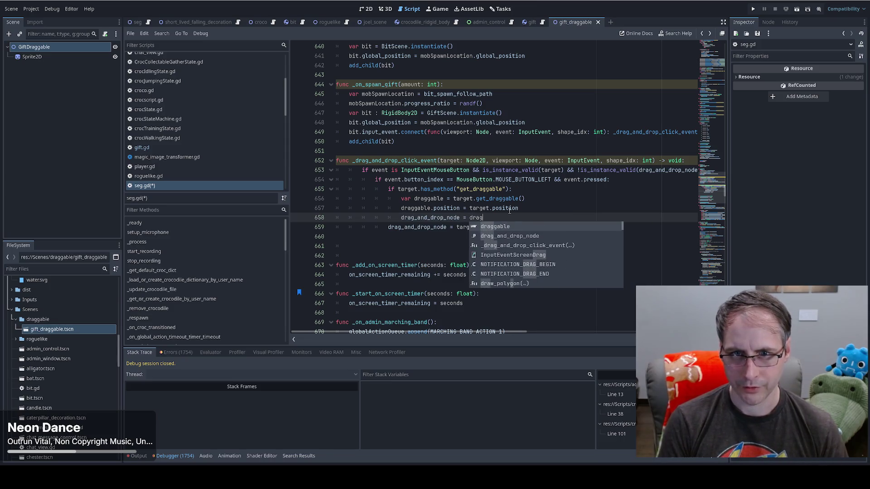
{"action": "key", "text": "Return"}
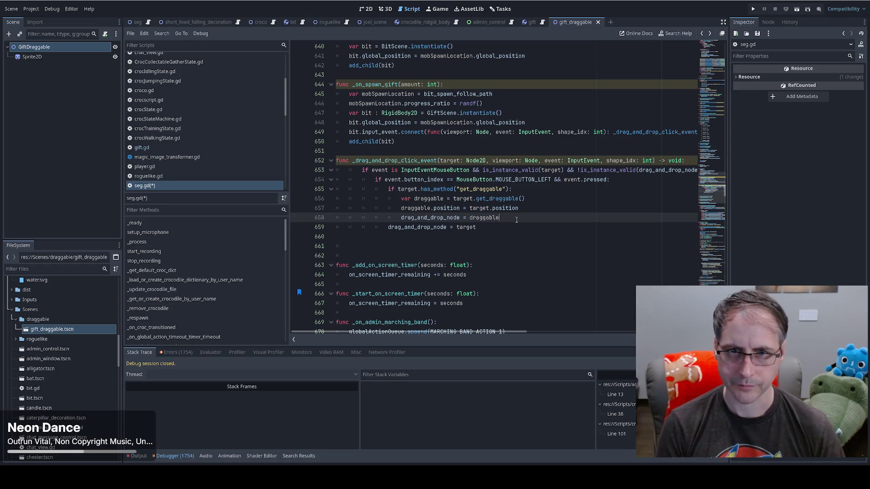
- Add target.queue_free() and delete the old drag_and_drop_node = target line
{"action": "key", "text": "Return"}
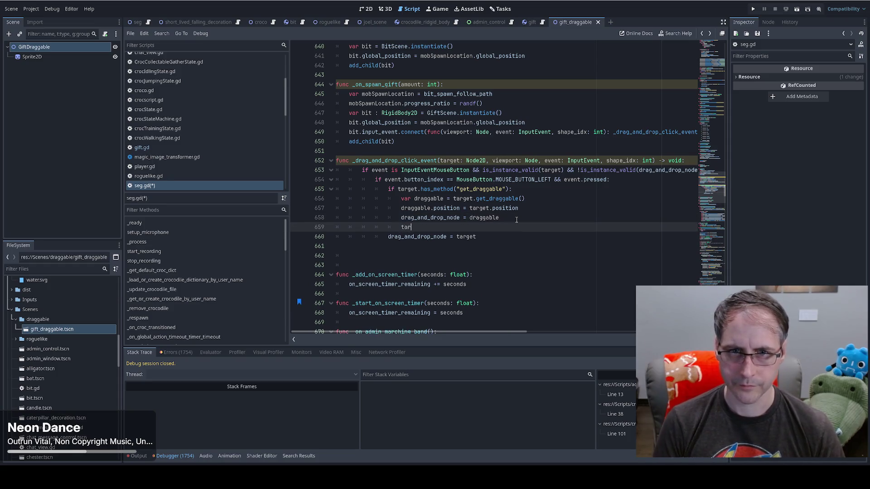
{"action": "type", "text": "target.que"}
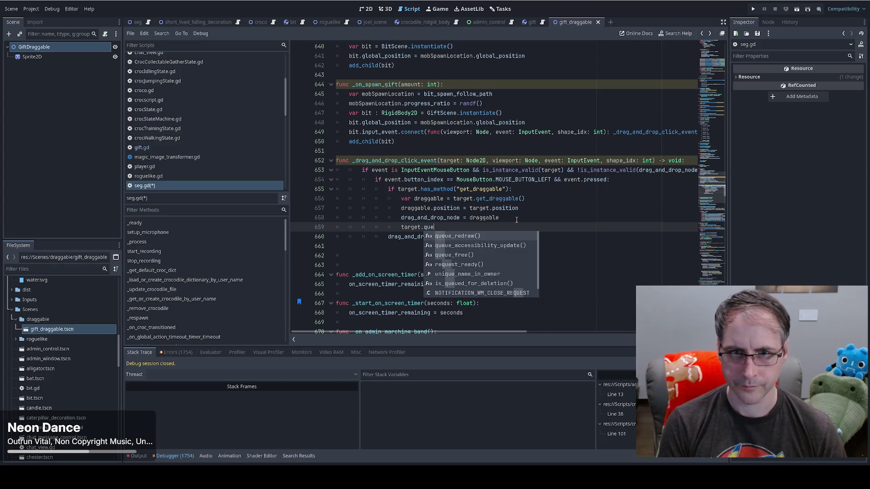
{"action": "key", "text": "Down"}
{"action": "key", "text": "Down"}
{"action": "key", "text": "Return"}
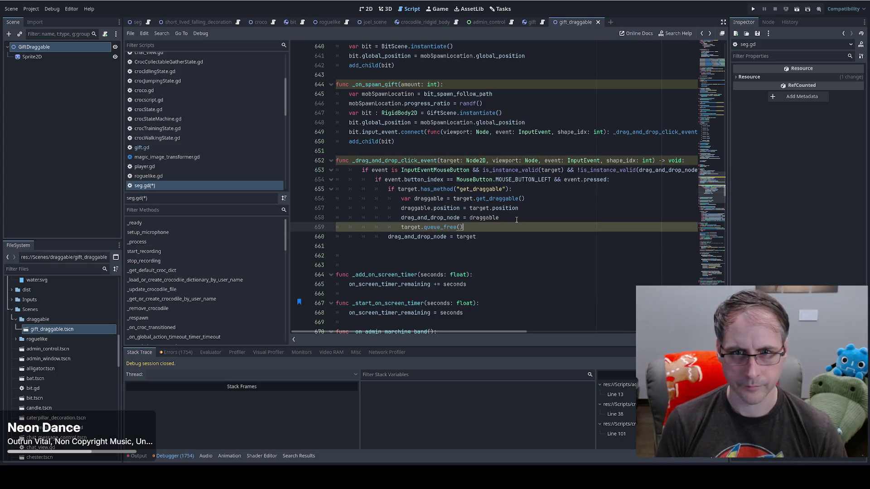
{"action": "key", "text": "shift+Down"}
{"action": "key", "text": "Delete"}
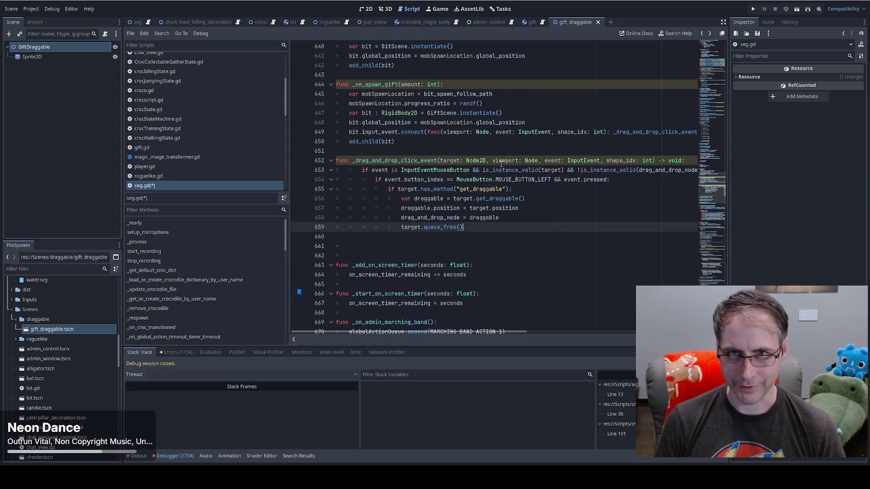
{"action": "left_click", "coordinate": [565, 25]}
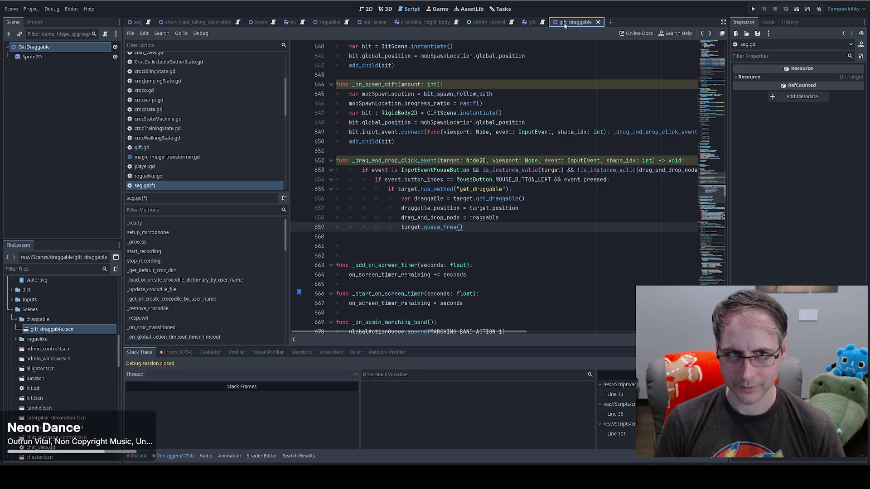
- Review gift.gd in the gift scene and save all edited scripts with Ctrl+S
{"action": "scroll", "coordinate": [582, 89], "scroll_direction": "up", "scroll_amount": 6}
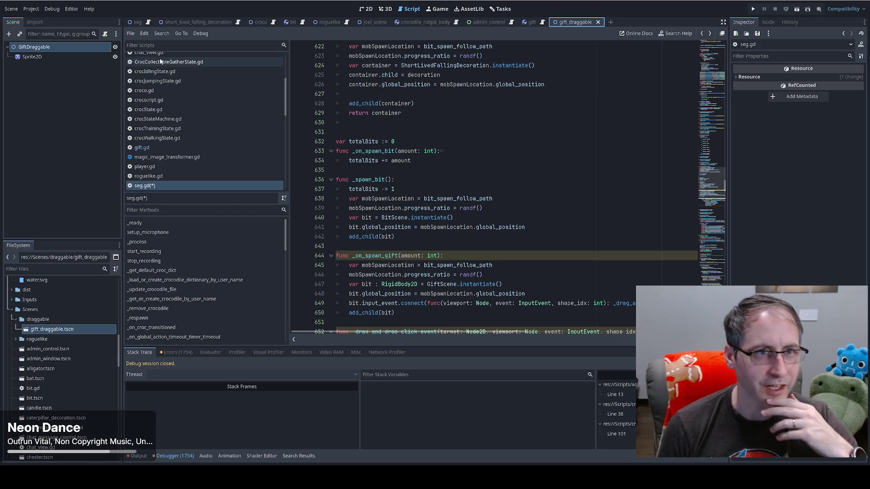
{"action": "left_click", "coordinate": [536, 22]}
{"action": "left_click", "coordinate": [543, 23]}
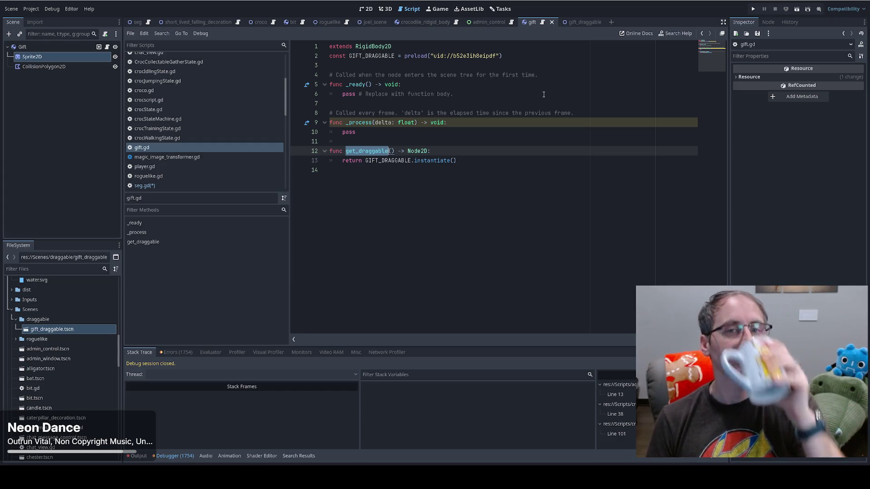
{"action": "left_click", "coordinate": [544, 94]}
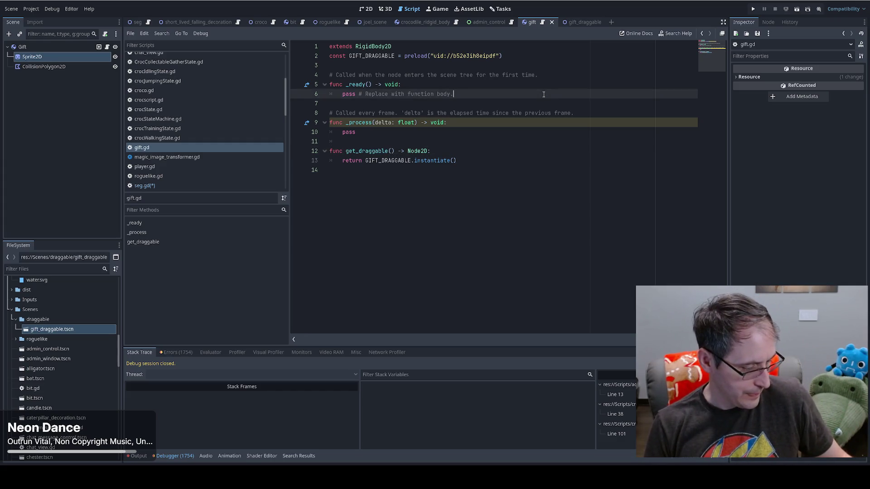
{"action": "key", "text": "ctrl+s"}
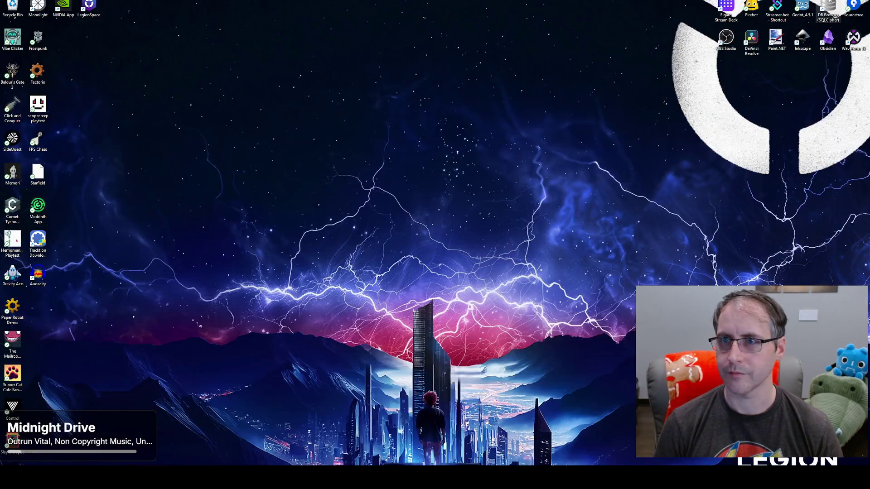
- Launch Godot 4.5.1 and open Stream Engagement Game for editing from the Project Manager
{"action": "left_click", "coordinate": [800, 5]}
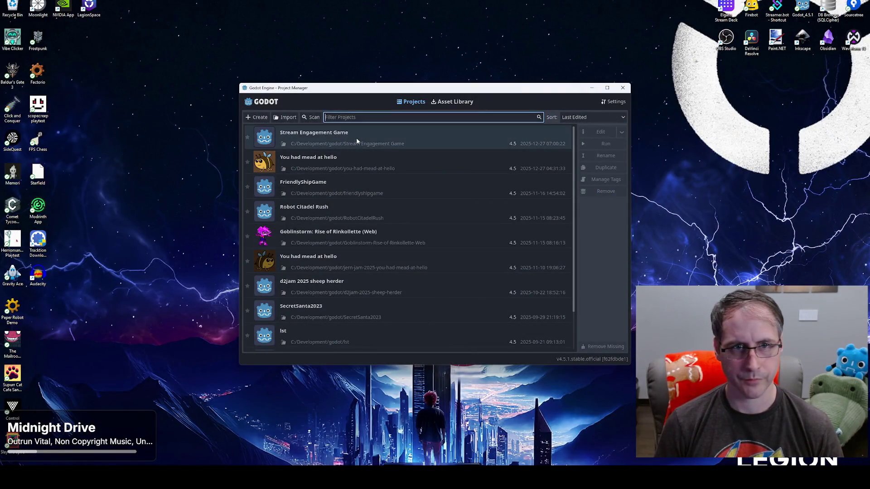
{"action": "left_click", "coordinate": [379, 140]}
{"action": "left_click", "coordinate": [583, 132]}
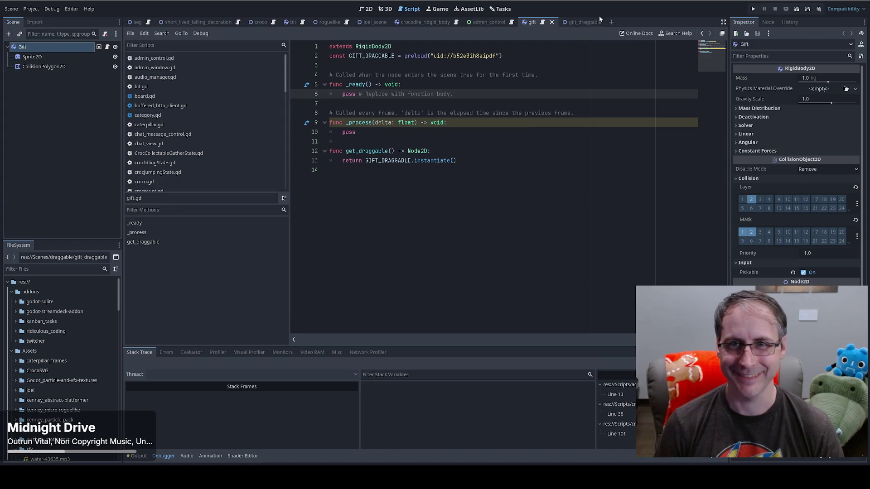
- Attach a new gift_draggable.gd script to the GiftDraggable node
{"action": "mouse_move", "coordinate": [586, 21]}
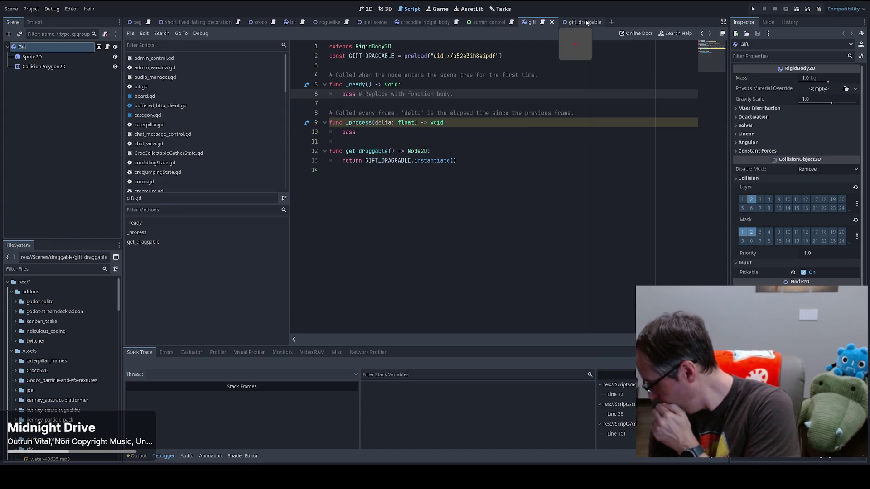
{"action": "left_click", "coordinate": [586, 22]}
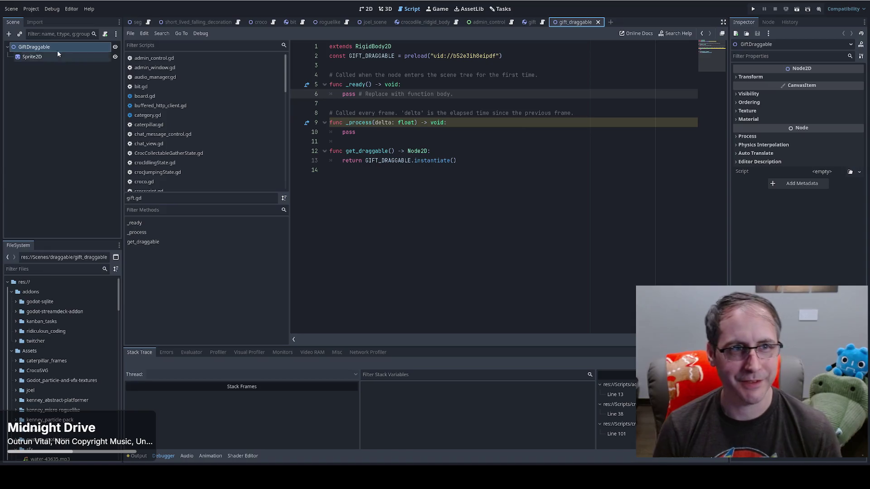
{"action": "left_click", "coordinate": [105, 34]}
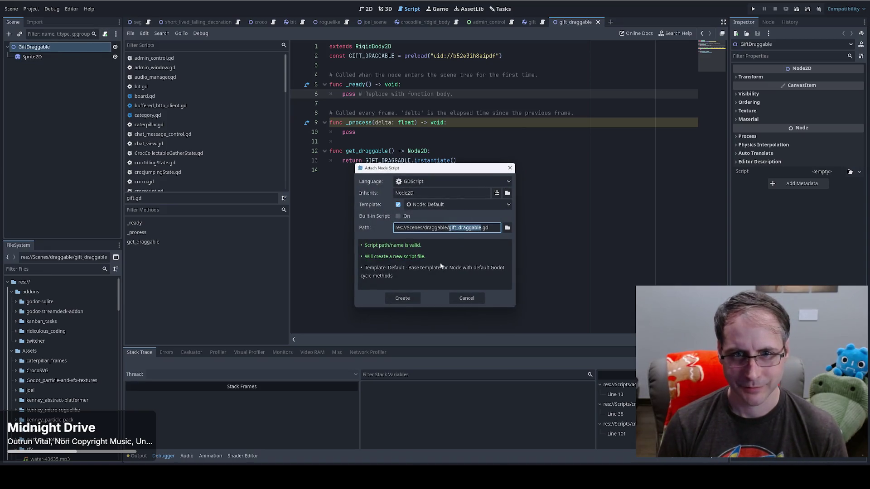
{"action": "left_click", "coordinate": [401, 300]}
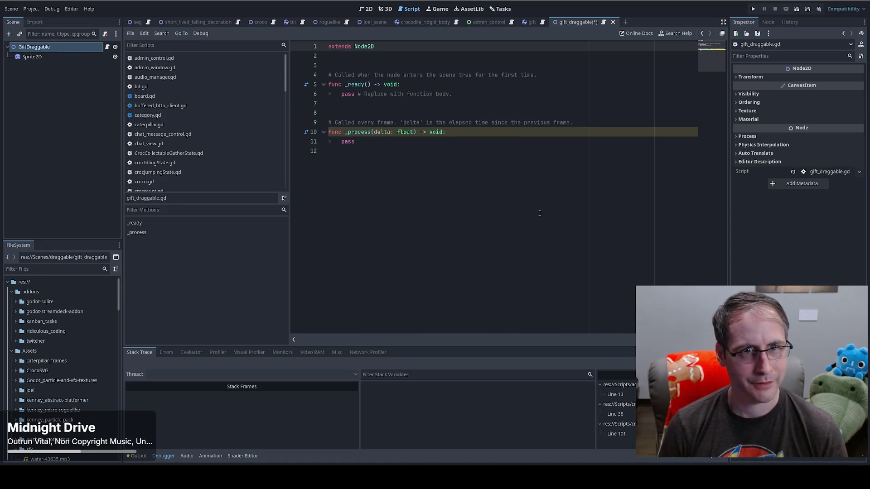
- Insert a const GIFT preload of gift.tscn as line 2 and save the scene
{"action": "scroll", "coordinate": [88, 367], "scroll_direction": "down", "scroll_amount": 10}
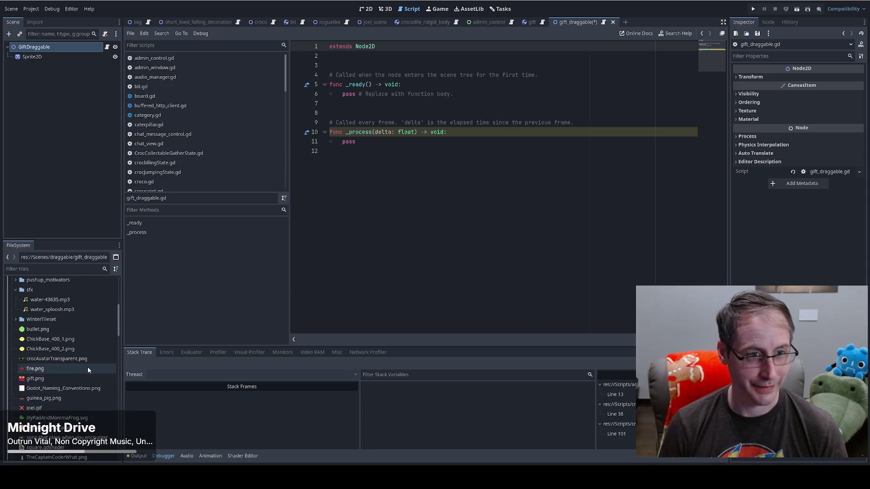
{"action": "mouse_move", "coordinate": [122, 331]}
{"action": "left_mouse_down"}
{"action": "mouse_move", "coordinate": [123, 416]}
{"action": "mouse_move", "coordinate": [120, 358]}
{"action": "left_mouse_up"}
{"action": "scroll", "coordinate": [121, 358], "scroll_direction": "down", "scroll_amount": 3}
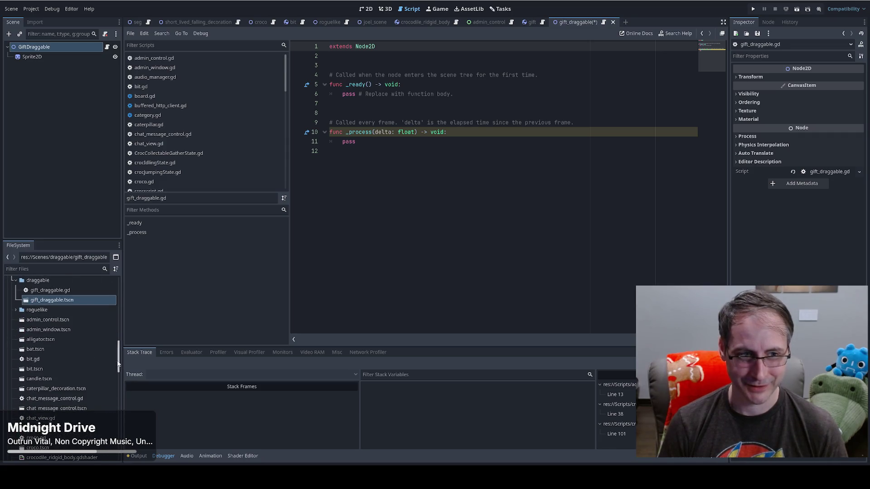
{"action": "scroll", "coordinate": [53, 349], "scroll_direction": "down", "scroll_amount": 2}
{"action": "scroll", "coordinate": [53, 348], "scroll_direction": "down", "scroll_amount": 10}
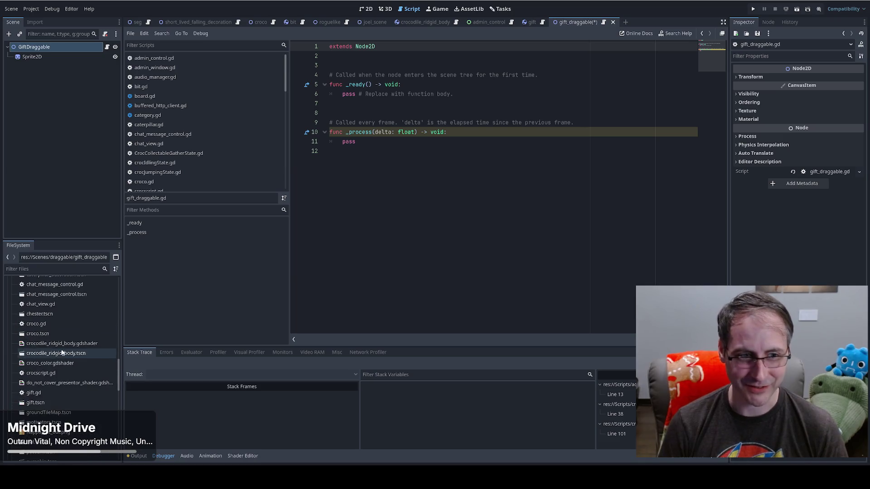
{"action": "mouse_move", "coordinate": [40, 382]}
{"action": "left_mouse_down"}
{"action": "mouse_move", "coordinate": [361, 86]}
{"action": "mouse_move", "coordinate": [449, 63]}
{"action": "left_mouse_up"}
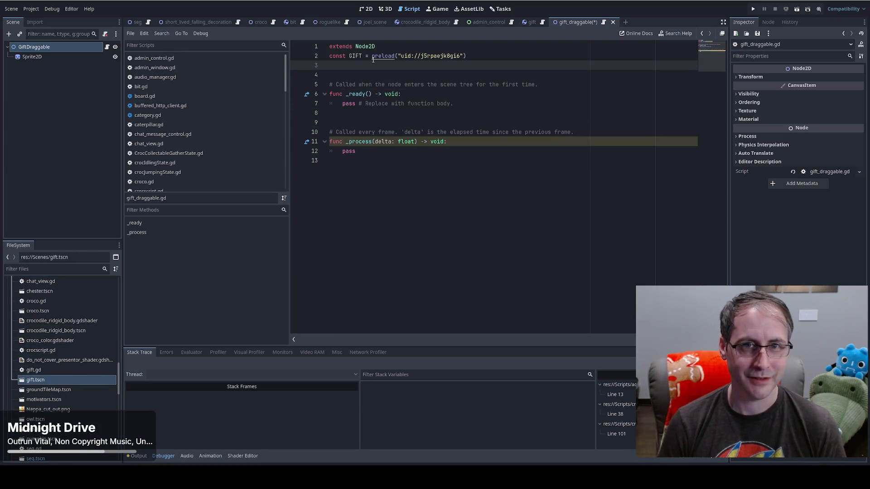
{"action": "key", "text": "ctrl+s"}
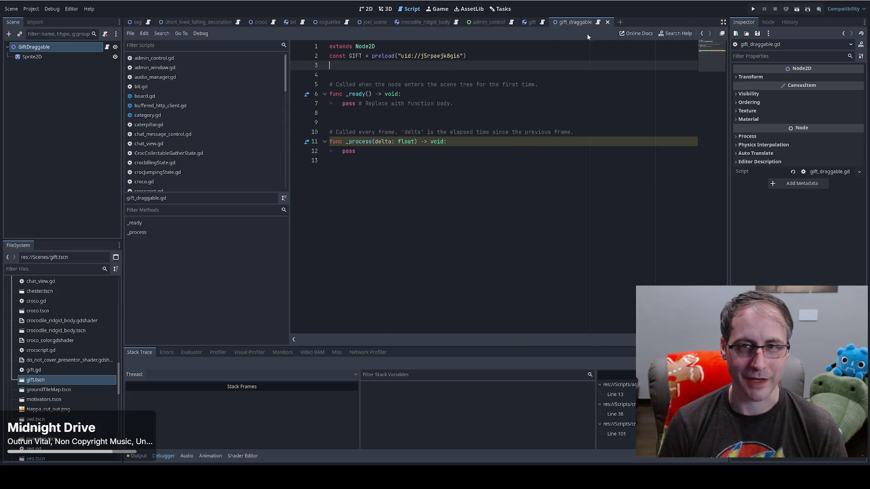
- Compare the gift.gd and gift_draggable.gd scripts, ending on gift_draggable.gd
{"action": "left_click", "coordinate": [535, 21]}
{"action": "left_click", "coordinate": [574, 21]}
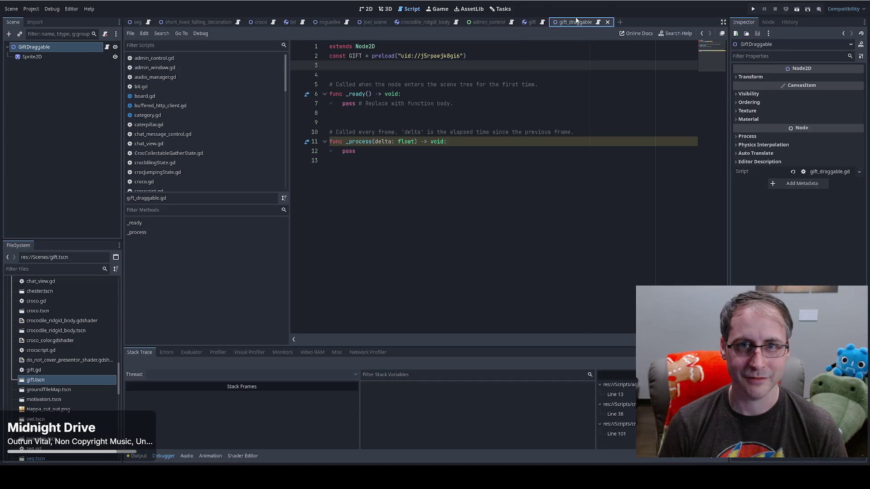
{"action": "left_click", "coordinate": [532, 22]}
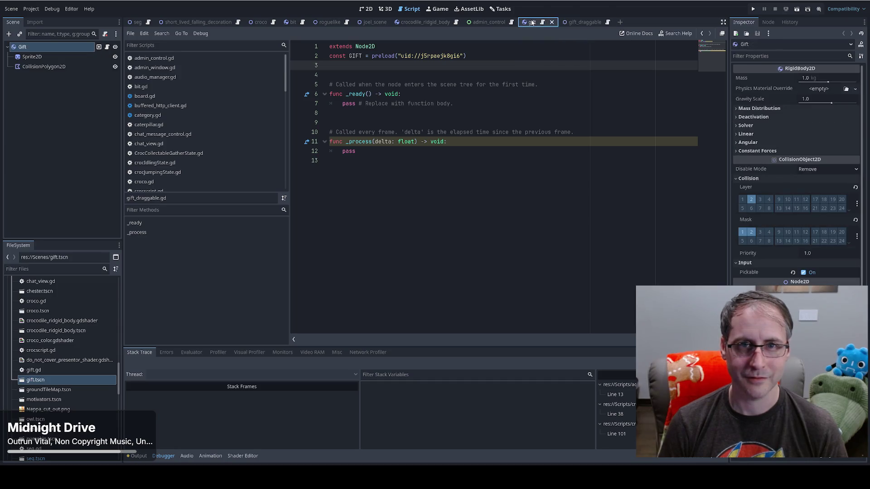
{"action": "left_click", "coordinate": [542, 22]}
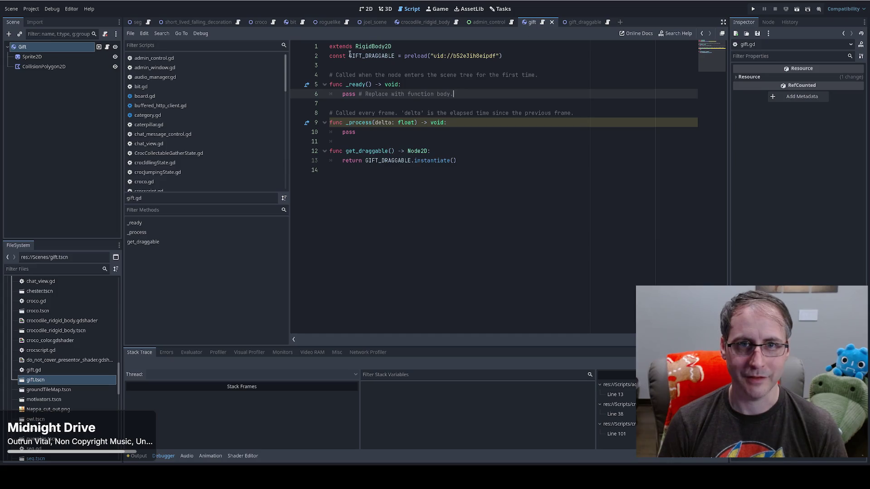
{"action": "left_click", "coordinate": [469, 55], "text": "ctrl"}
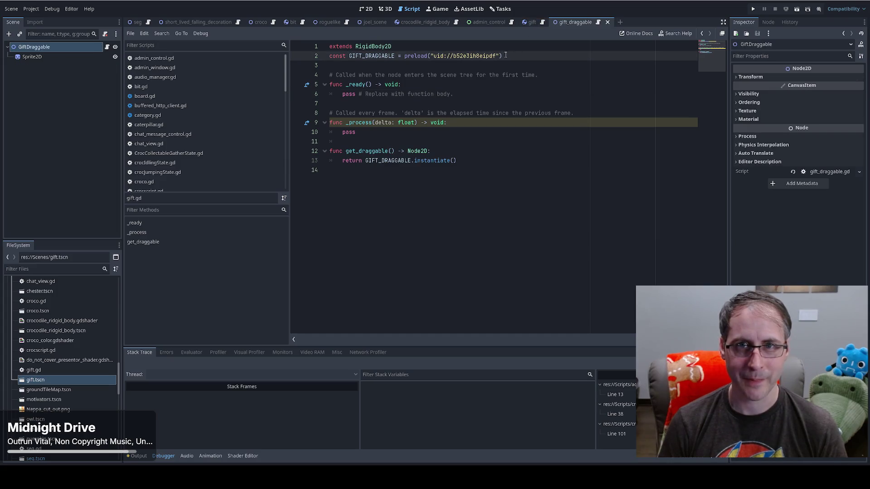
{"action": "left_click", "coordinate": [530, 22]}
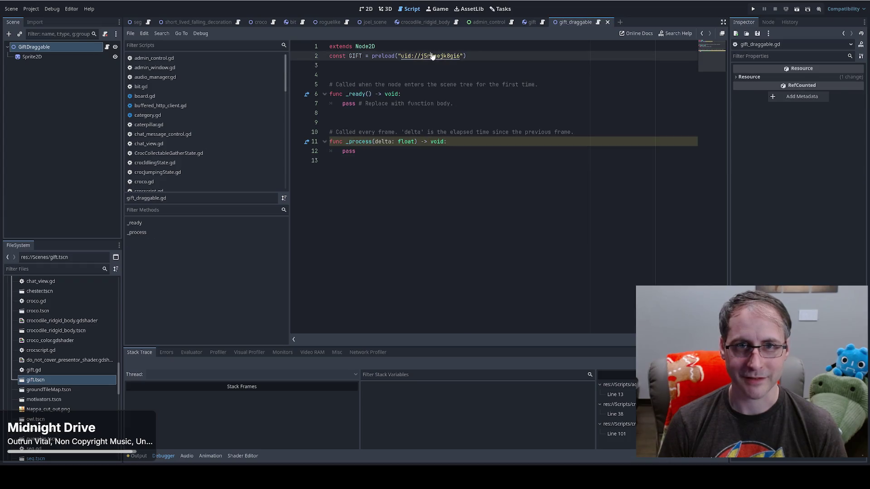
{"action": "left_click", "coordinate": [542, 22]}
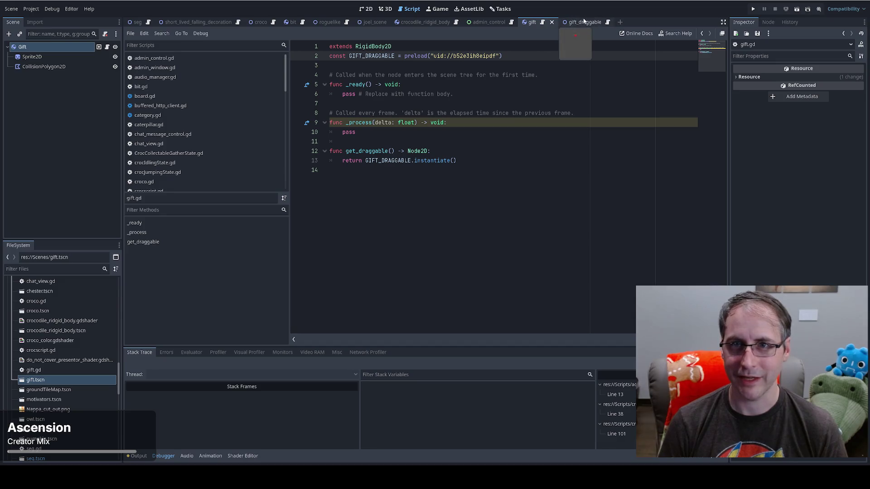
{"action": "left_click", "coordinate": [609, 23]}
{"action": "left_click", "coordinate": [589, 22]}
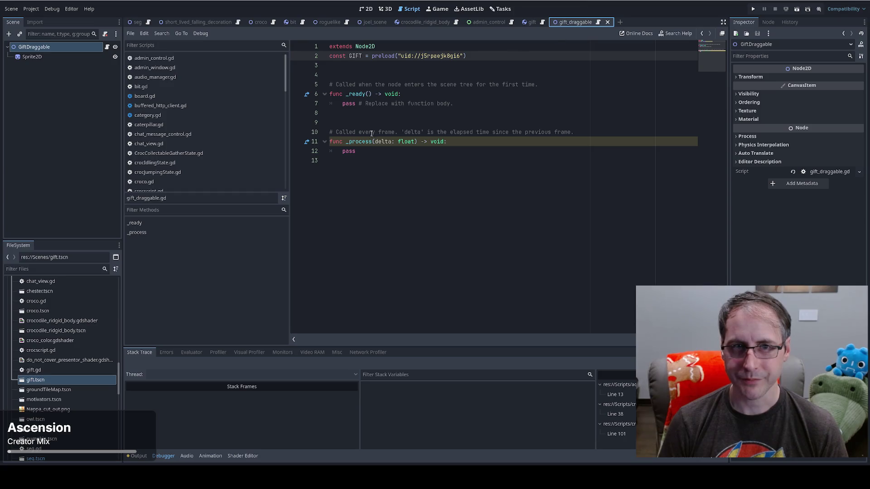
- Below _process, declare func get_real() -> Node2D: in gift_draggable.gd
{"action": "left_click", "coordinate": [377, 154]}
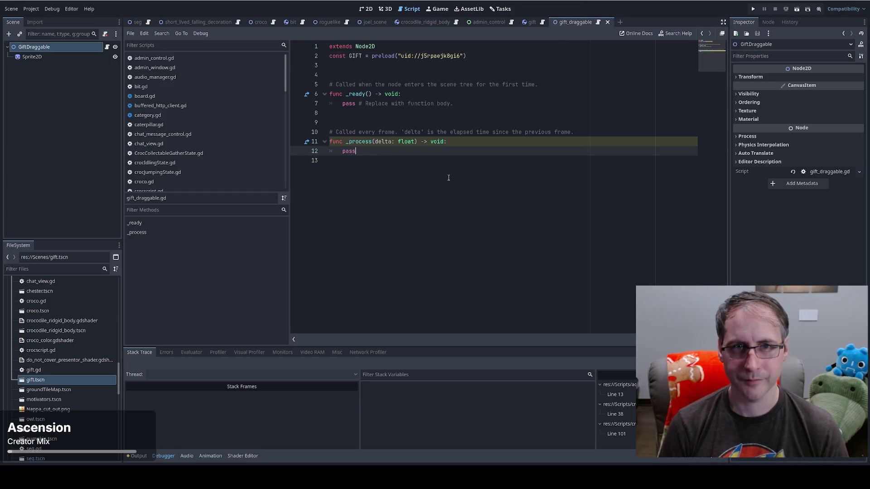
{"action": "key", "text": "Return"}
{"action": "key", "text": "Return"}
{"action": "type", "text": "func"}
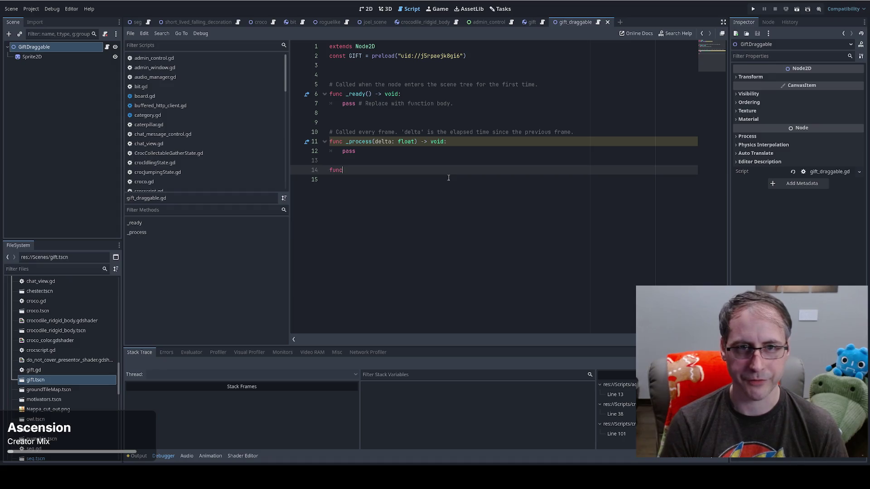
{"action": "type", "text": " get_"}
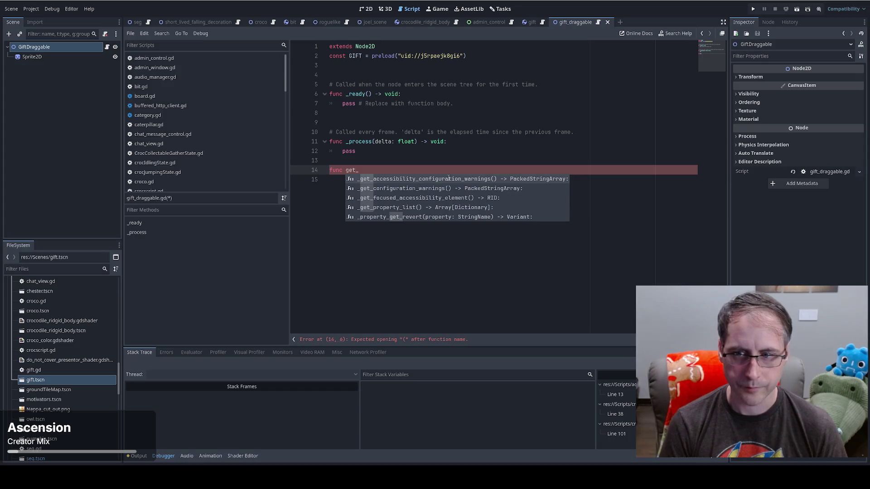
{"action": "type", "text": "rigid_body"}
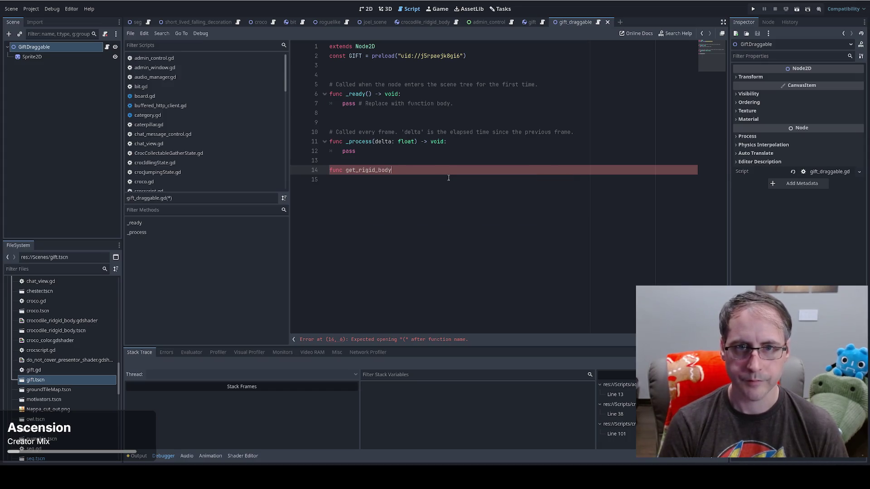
{"action": "type", "text": "()"}
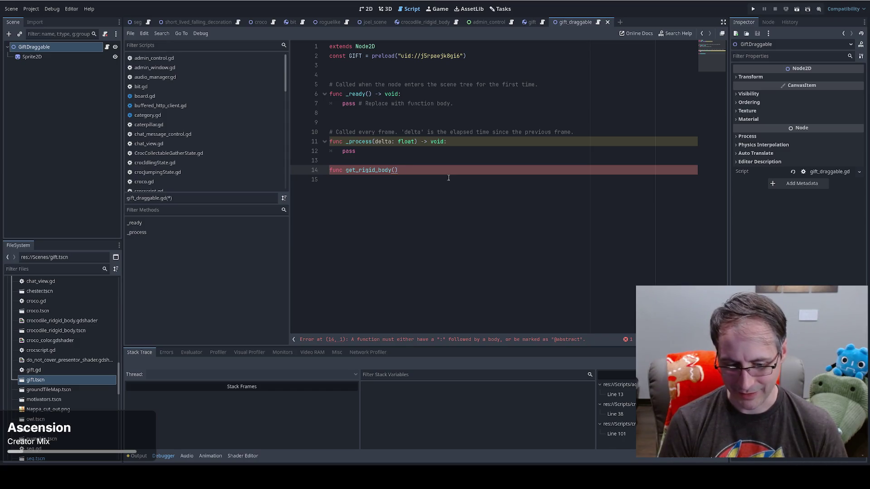
{"action": "key", "text": "BackSpace"}
{"action": "key", "text": "BackSpace"}
{"action": "key", "text": "BackSpace"}
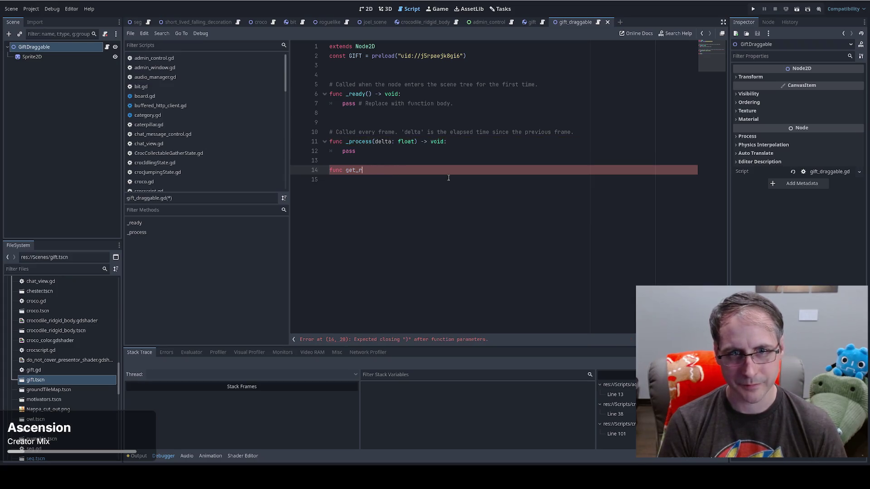
{"action": "type", "text": "real() -> "}
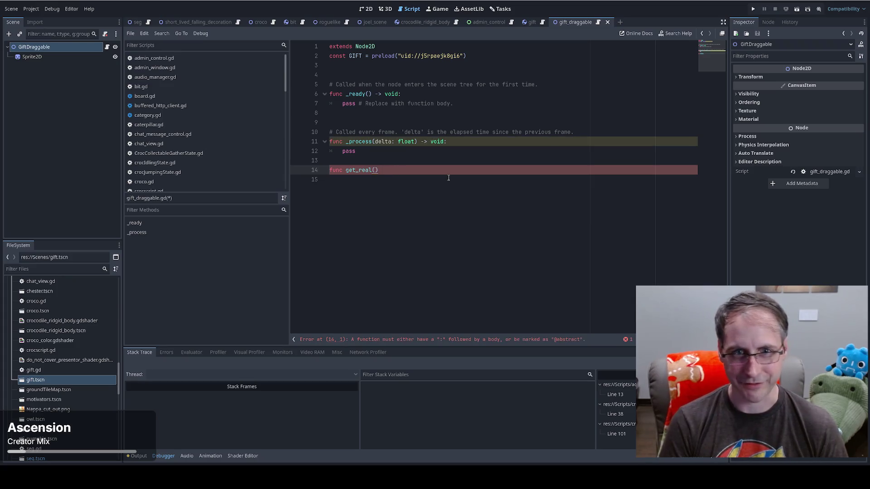
{"action": "type", "text": "Nod"}
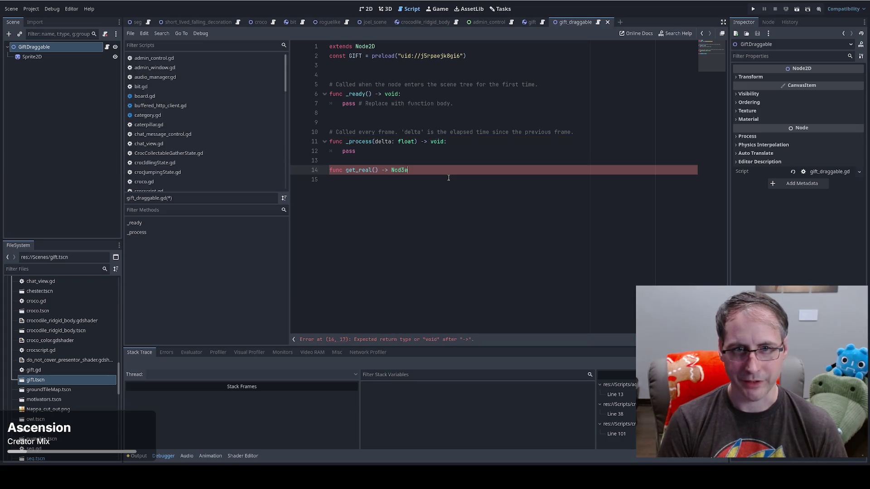
{"action": "type", "text": "e2D"}
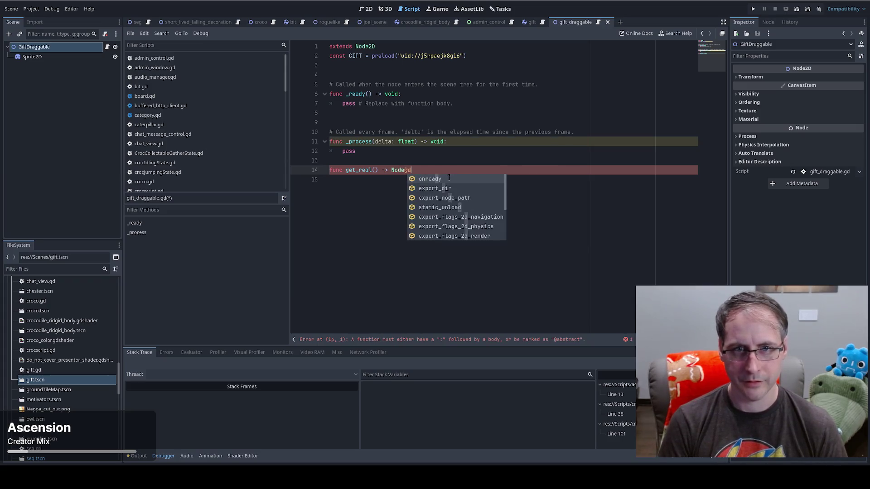
{"action": "type", "text": ":"}
{"action": "key", "text": "Return"}
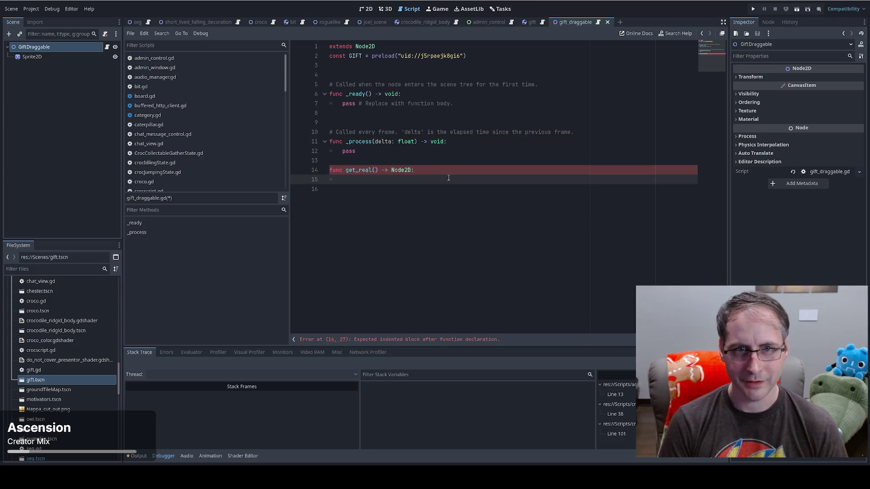
- Make get_real return GIFT.instantiate() and save the script
{"action": "type", "text": "return "}
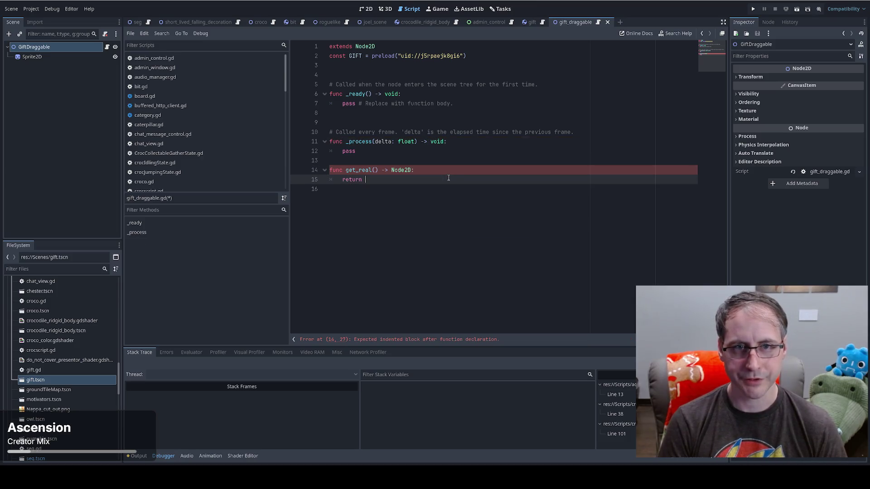
{"action": "type", "text": "GIFT.ins"}
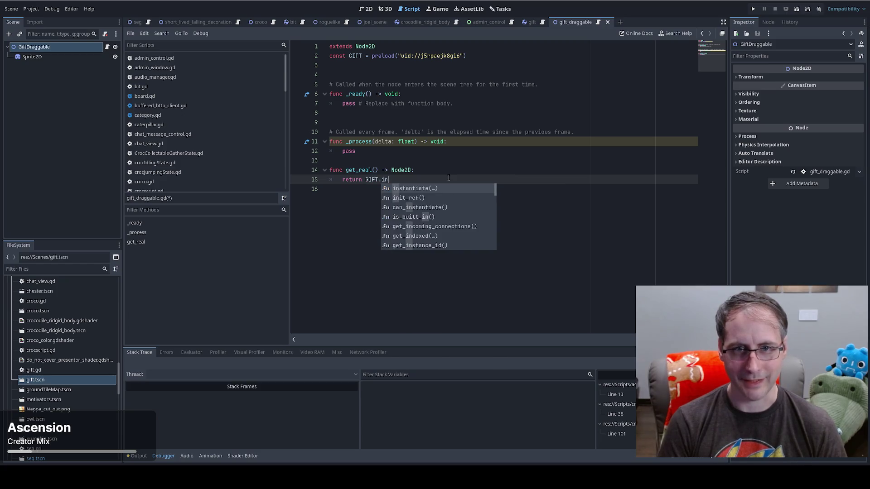
{"action": "key", "text": "Return"}
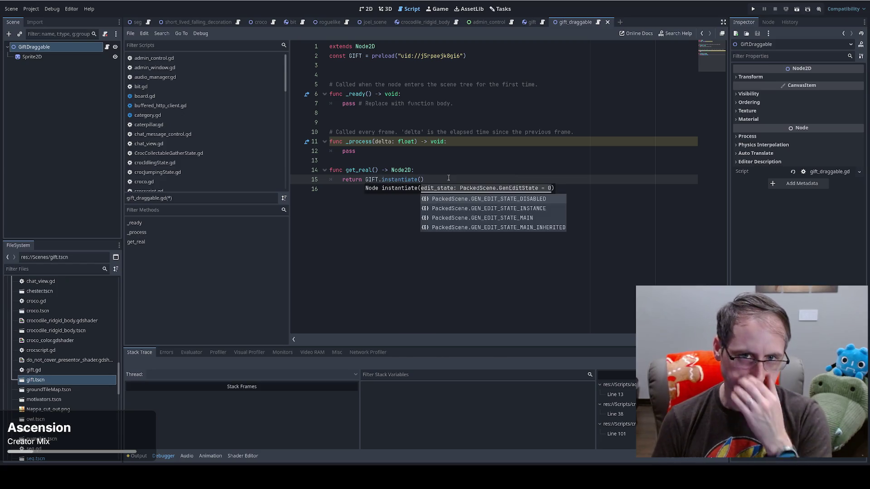
{"action": "key", "text": "ctrl+s"}
{"action": "left_click", "coordinate": [426, 150]}
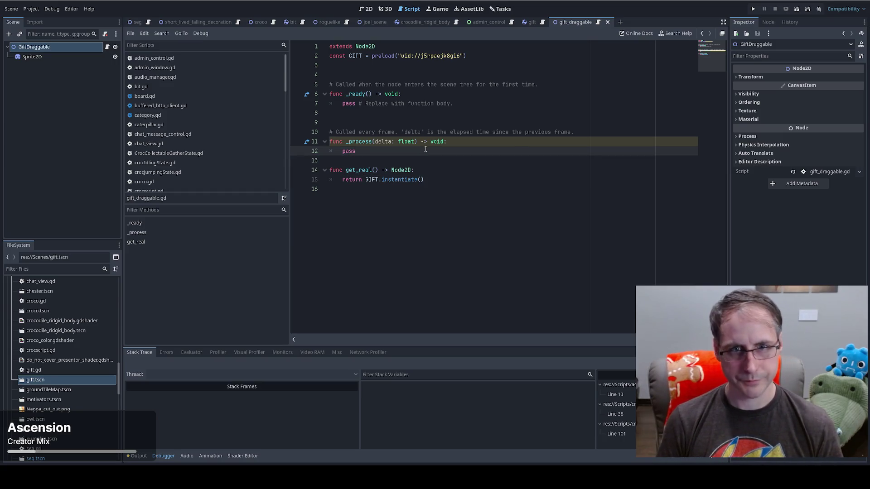
{"action": "left_click", "coordinate": [418, 164]}
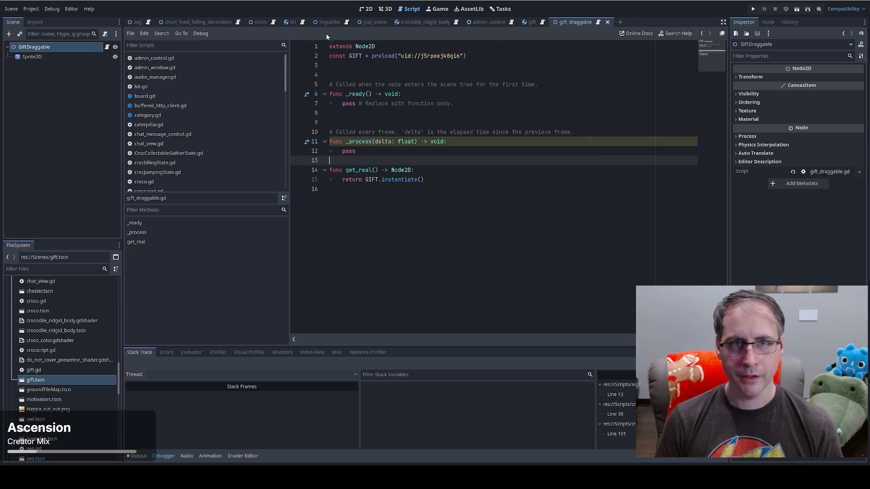
{"action": "left_click", "coordinate": [149, 22]}
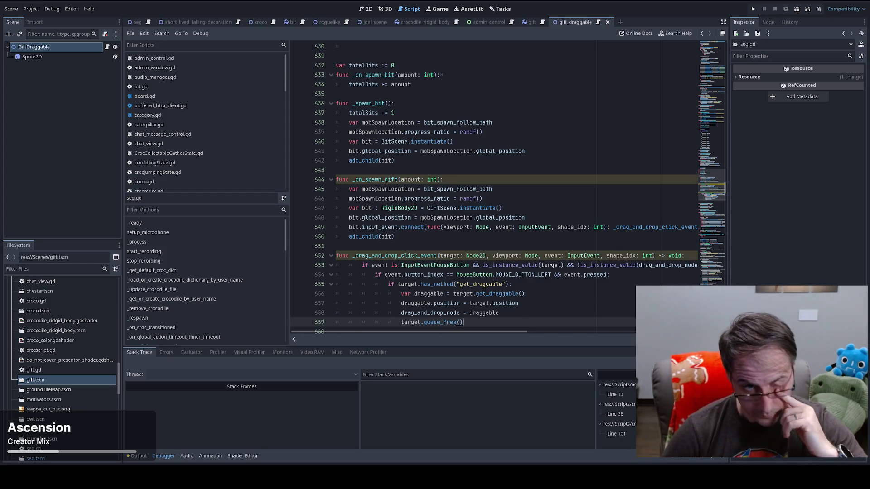
- Below _on_spawn_gift, declare a new func _wire_up_gift(gift): function
{"action": "left_click", "coordinate": [410, 241]}
{"action": "key", "text": "Return"}
{"action": "key", "text": "Return"}
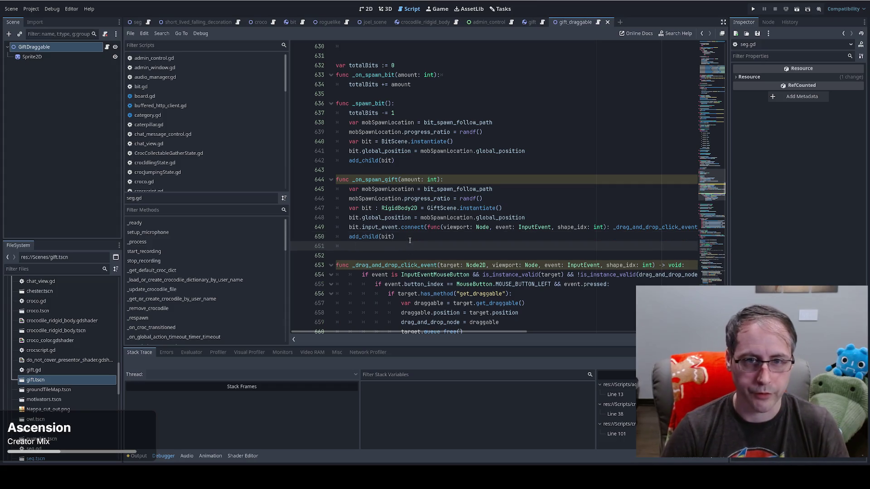
{"action": "type", "text": "func _ww"}
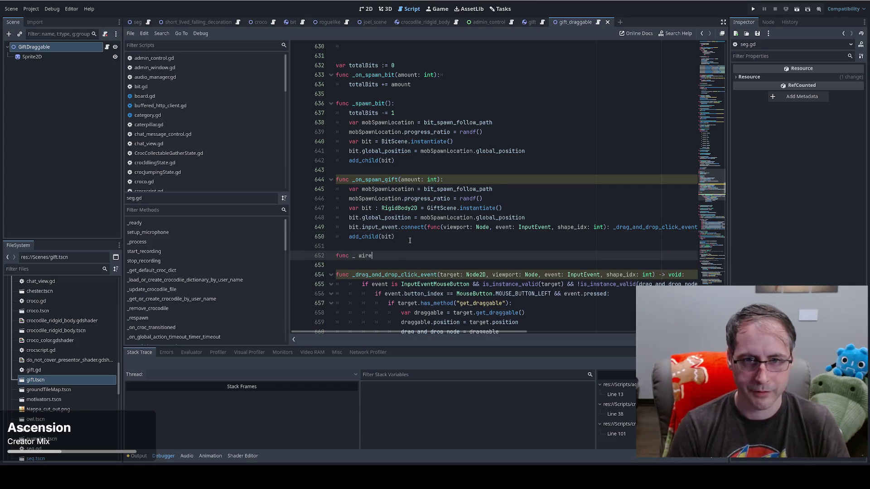
{"action": "type", "text": "ire_"}
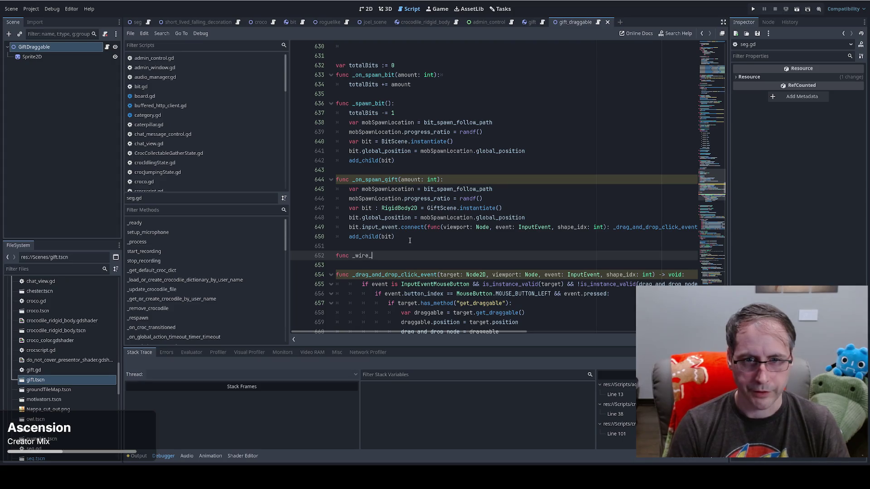
{"action": "type", "text": "up_gift()"}
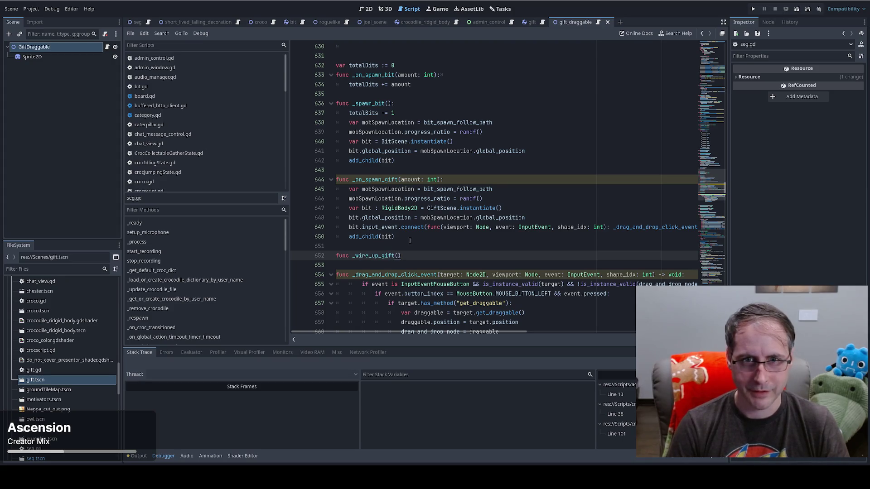
{"action": "type", "text": ":"}
{"action": "key", "text": "Return"}
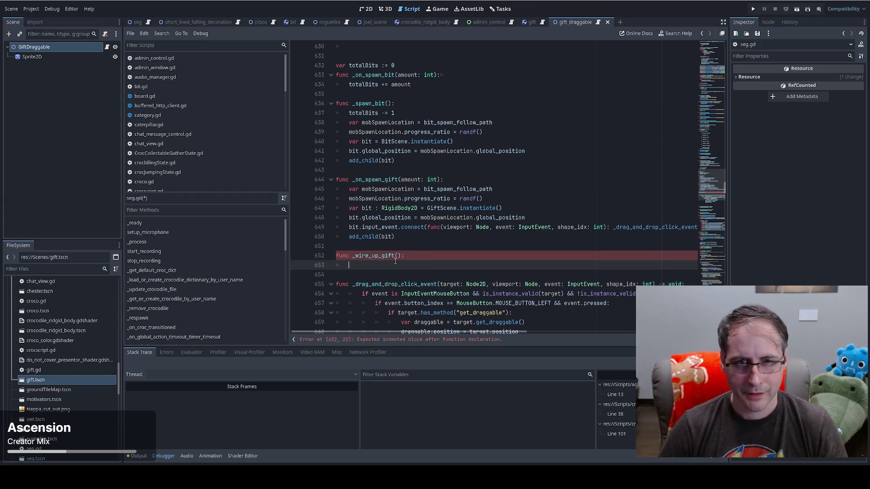
{"action": "left_click", "coordinate": [397, 256]}
{"action": "type", "text": "gift:"}
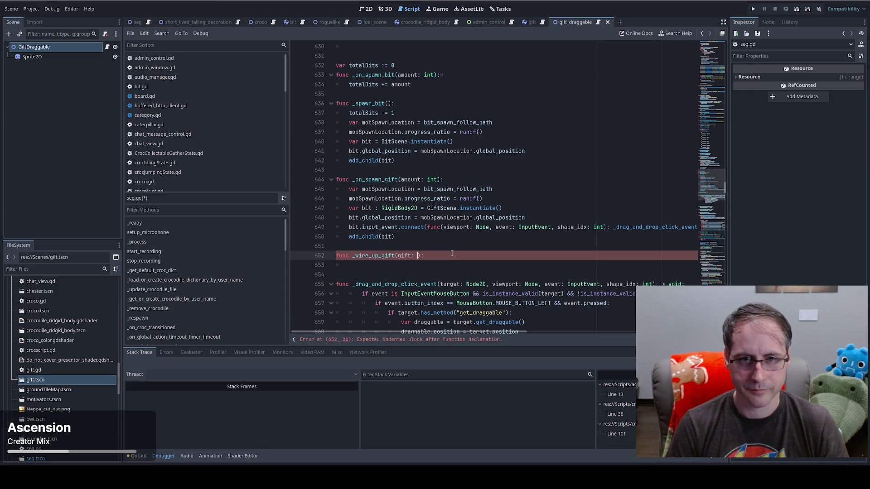
{"action": "key", "text": "BackSpace"}
{"action": "key", "text": "BackSpace"}
{"action": "key", "text": "End"}
{"action": "key", "text": "Return"}
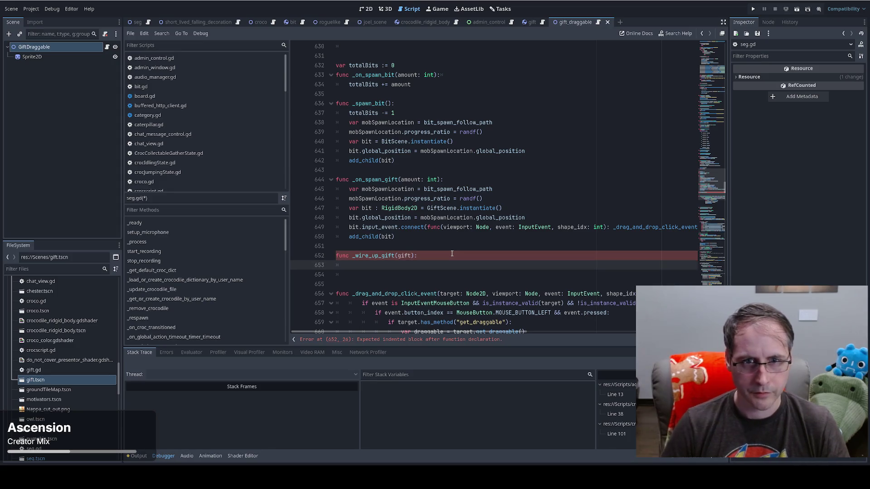
- Copy the input_event connect call into _wire_up_gift, replacing bit with gift
{"action": "double_click", "coordinate": [404, 256]}
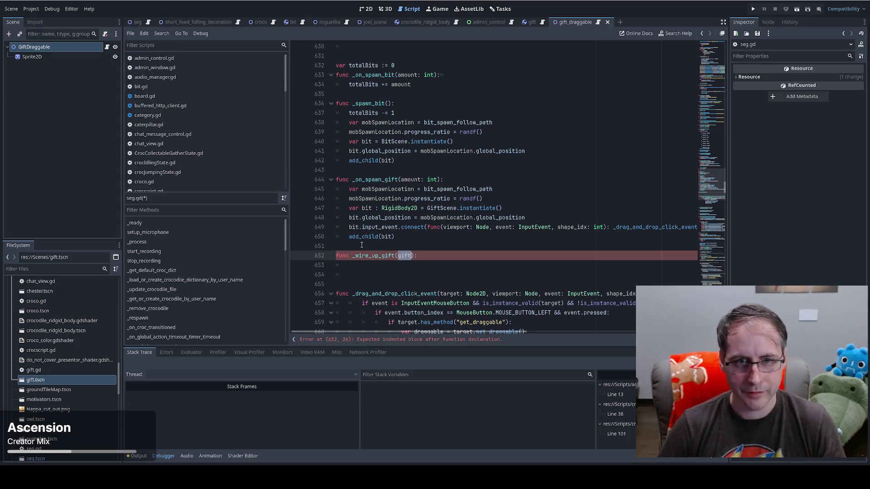
{"action": "key", "text": "Down"}
{"action": "type", "text": "gift"}
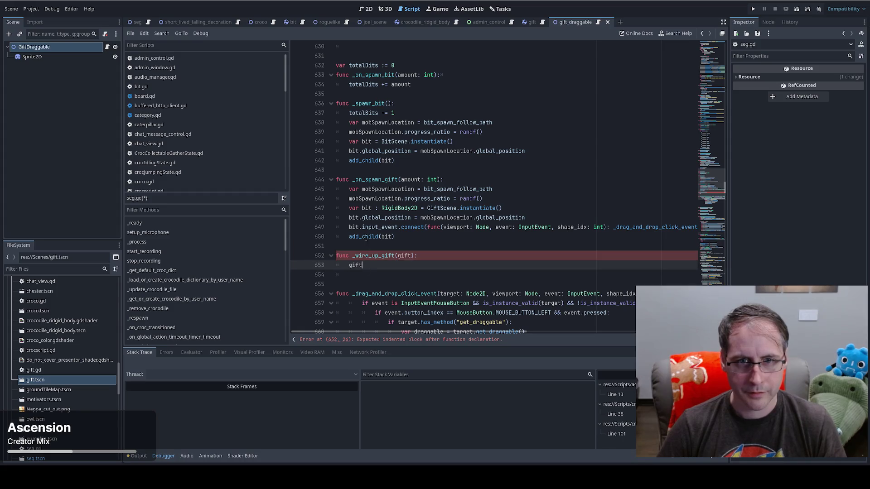
{"action": "key", "text": "Up"}
{"action": "key", "text": "Up"}
{"action": "key", "text": "Up"}
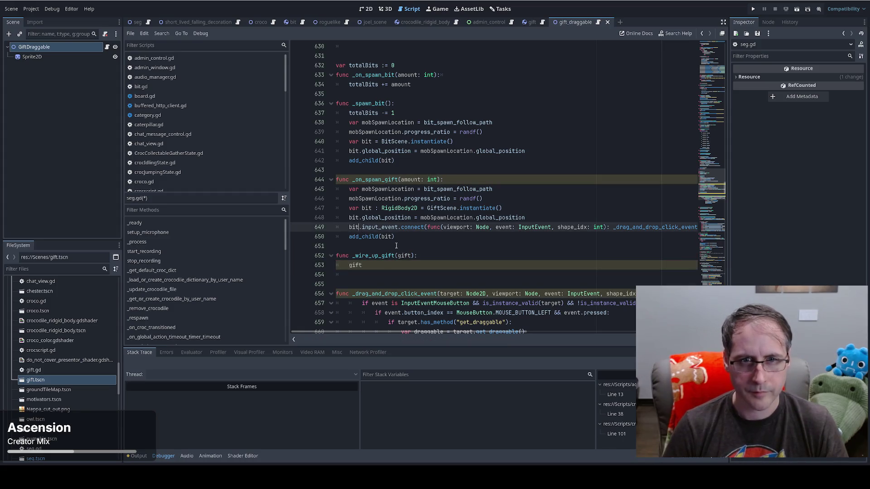
{"action": "key", "text": "shift+End"}
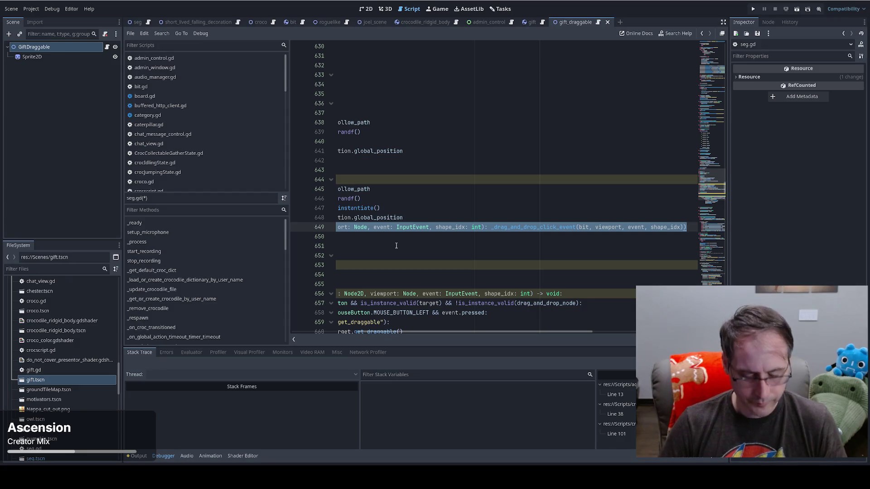
{"action": "scroll", "coordinate": [294, 292], "scroll_direction": "left", "scroll_amount": 5}
{"action": "key", "text": "ctrl+c"}
{"action": "key", "text": "Down"}
{"action": "key", "text": "Down"}
{"action": "key", "text": "Down"}
{"action": "key", "text": "ctrl+v"}
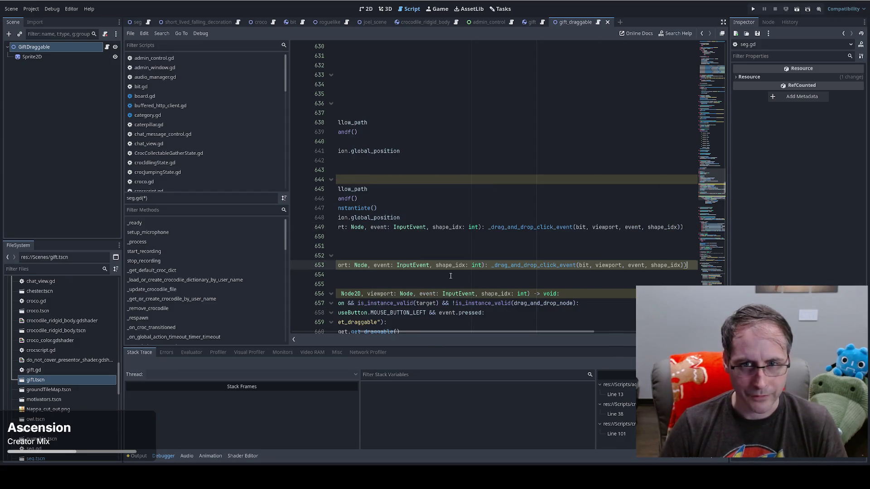
{"action": "left_click_drag", "start_coordinate": [516, 332], "coordinate": [322, 322]}
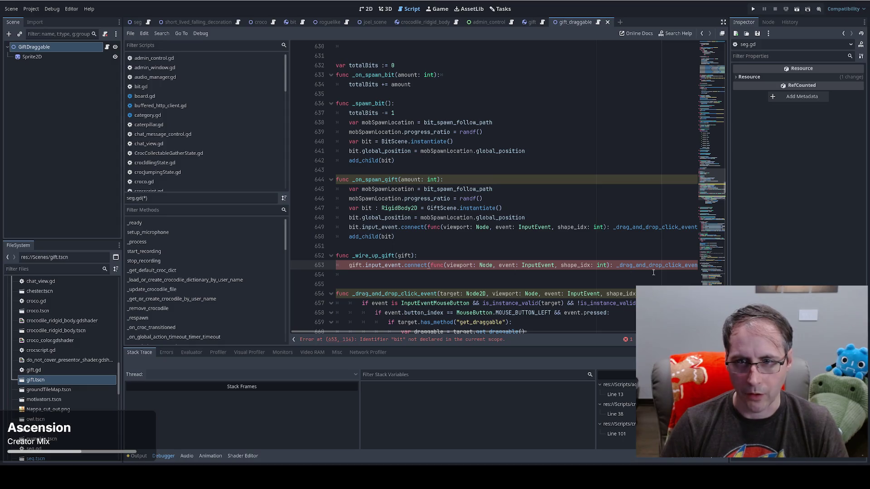
{"action": "double_click", "coordinate": [357, 267]}
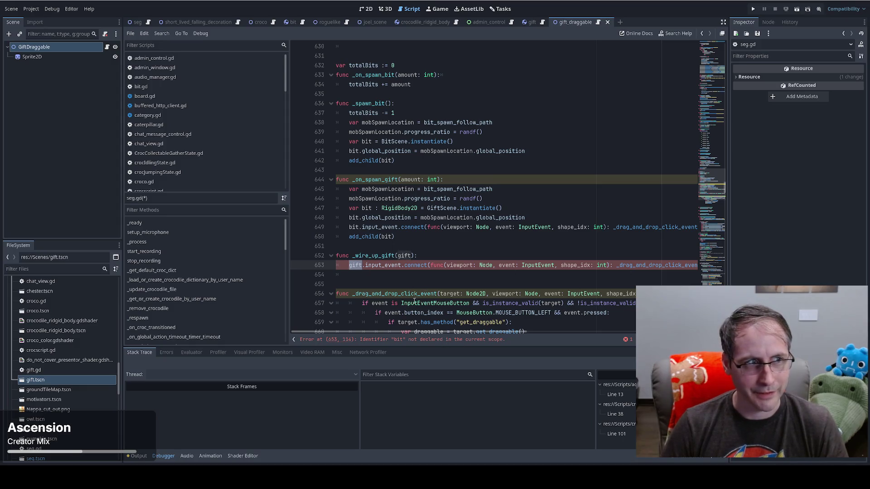
{"action": "left_click_drag", "start_coordinate": [401, 331], "coordinate": [558, 330]}
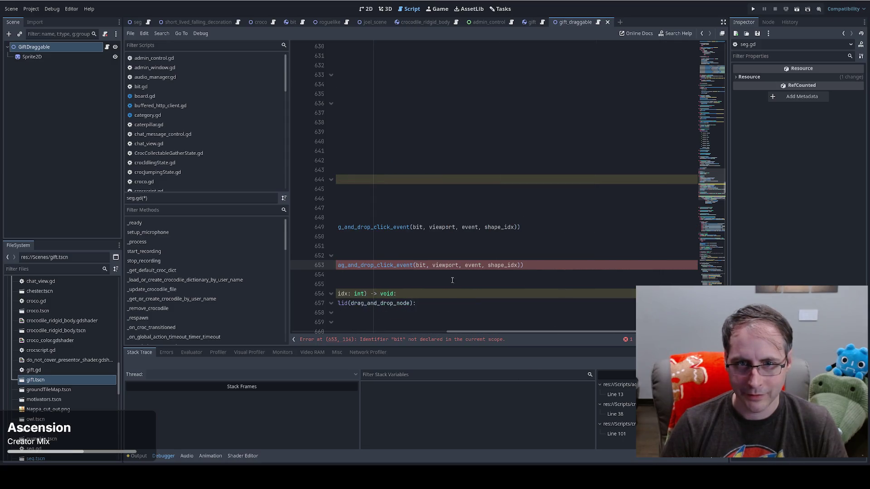
{"action": "double_click", "coordinate": [420, 266]}
{"action": "type", "text": "gift"}
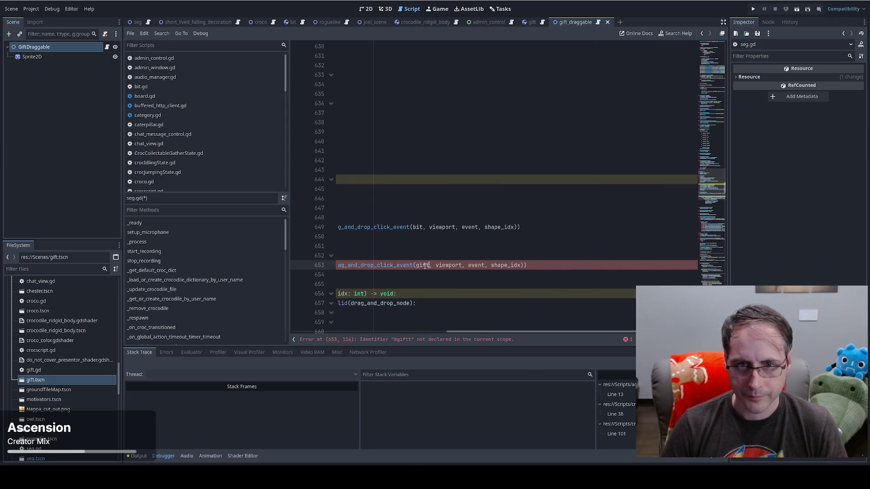
{"action": "left_click_drag", "start_coordinate": [526, 331], "coordinate": [358, 333]}
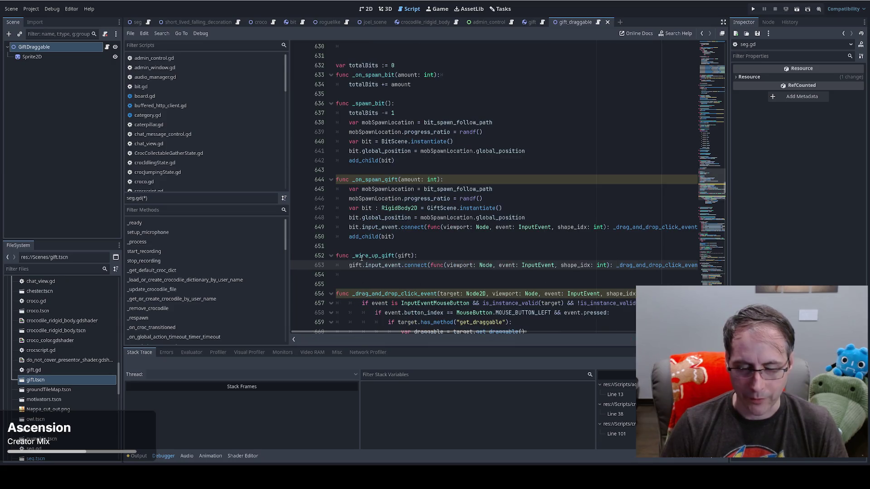
- Call _wire_up_gift(bit) in _on_spawn_gift and delete the old inline connect line
{"action": "double_click", "coordinate": [353, 257]}
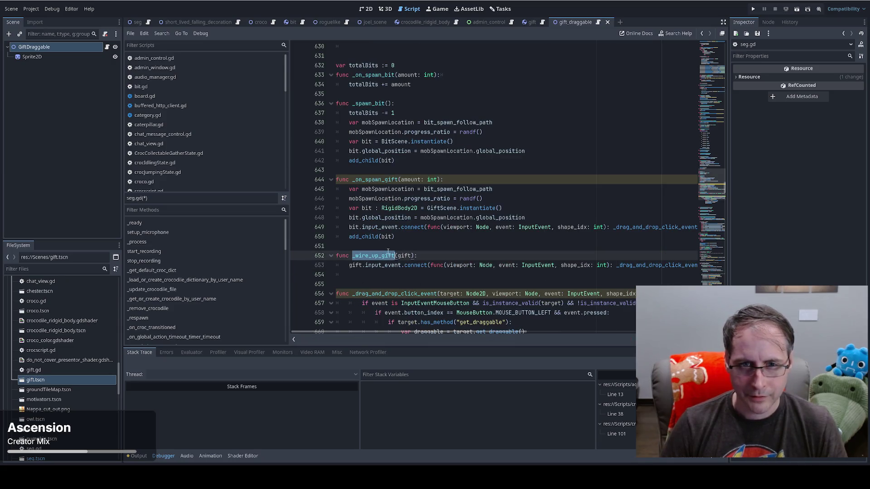
{"action": "left_click", "coordinate": [380, 257]}
{"action": "double_click", "coordinate": [381, 257]}
{"action": "left_click", "coordinate": [541, 217]}
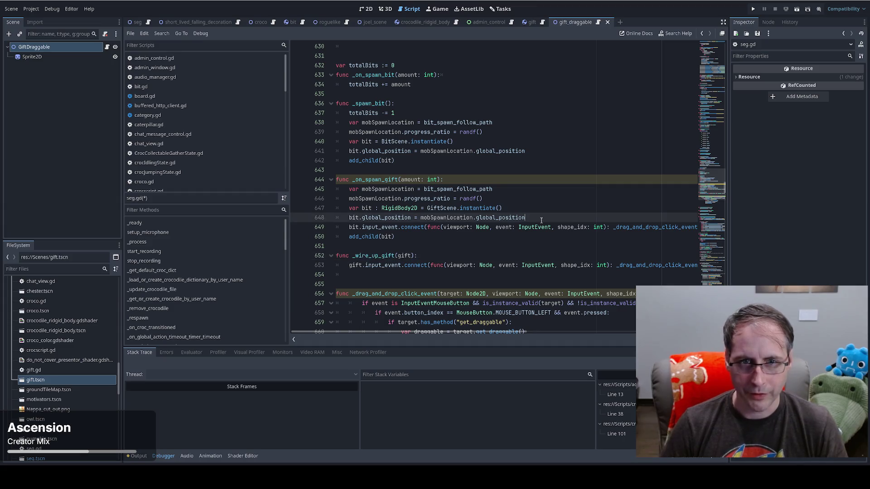
{"action": "key", "text": "Return"}
{"action": "key", "text": "ctrl+v"}
{"action": "type", "text": "(bit)"}
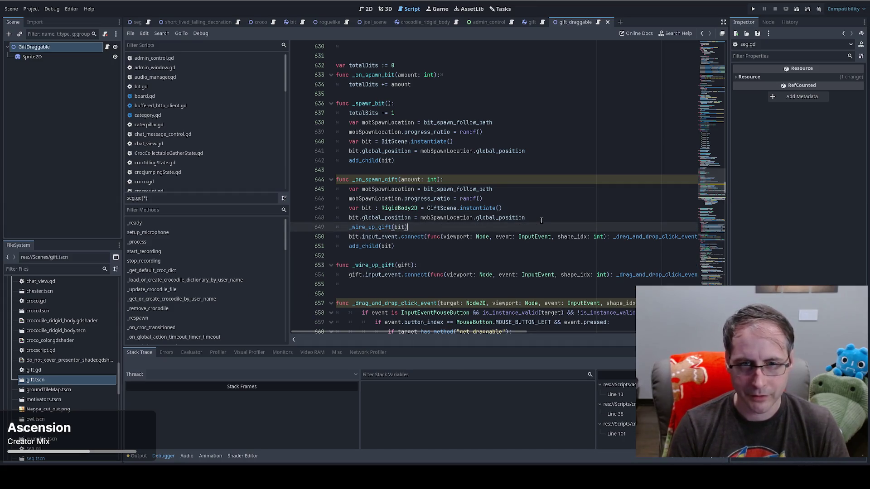
{"action": "key", "text": "Down"}
{"action": "key", "text": "End"}
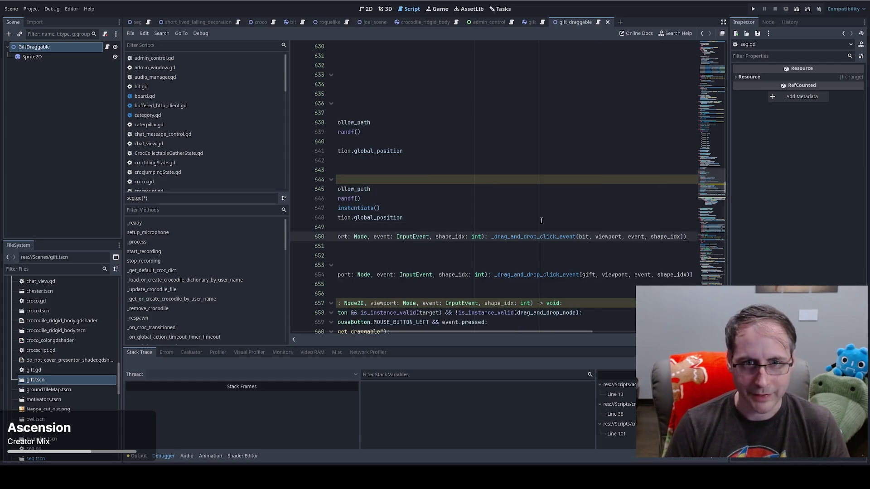
{"action": "key", "text": "ctrl+x"}
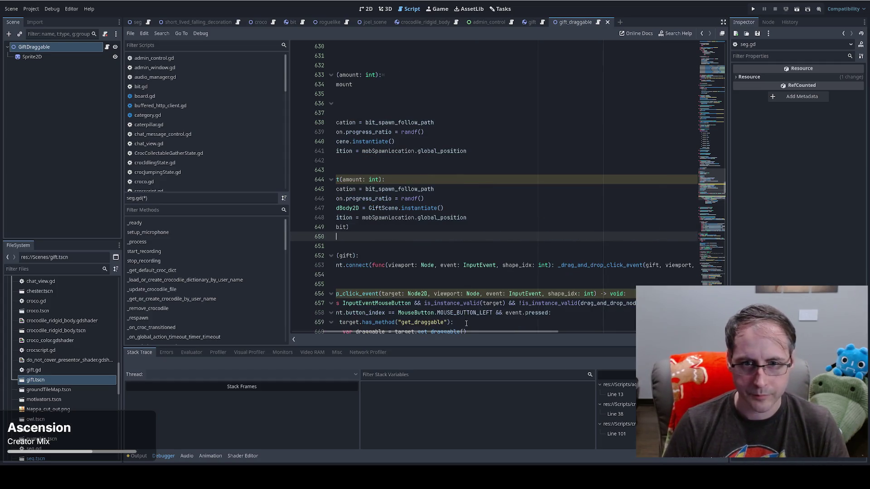
{"action": "type", "text": "add_child(bit)"}
{"action": "left_click", "coordinate": [412, 228]}
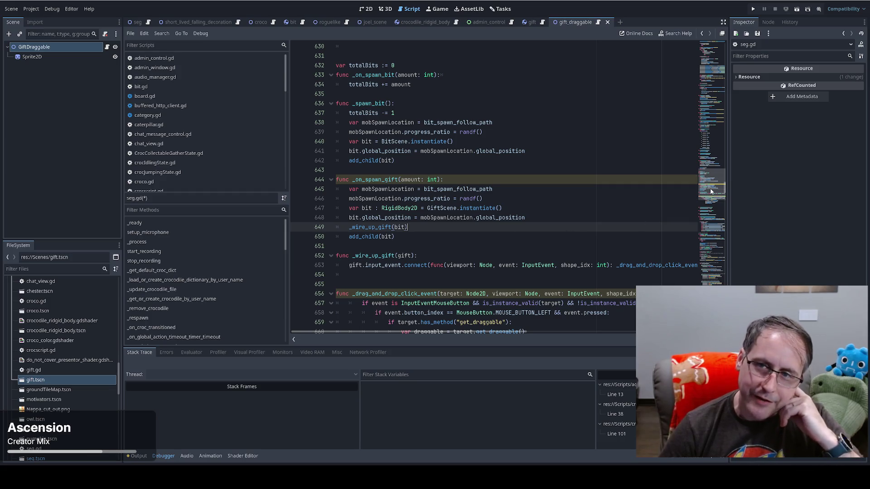
- Scroll seg.gd to the click-release block around line 396
{"action": "left_click_drag", "start_coordinate": [711, 191], "coordinate": [713, 193]}
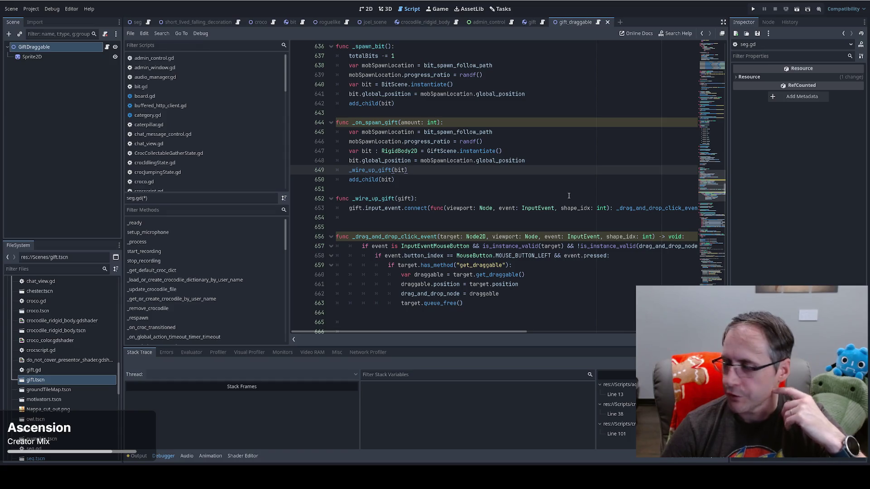
{"action": "scroll", "coordinate": [498, 187], "scroll_direction": "up", "scroll_amount": 2}
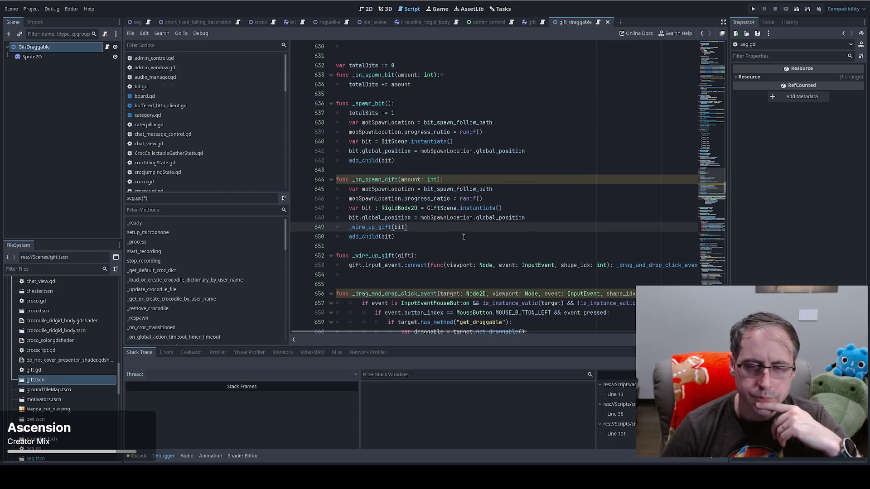
{"action": "scroll", "coordinate": [464, 235], "scroll_direction": "down", "scroll_amount": 2}
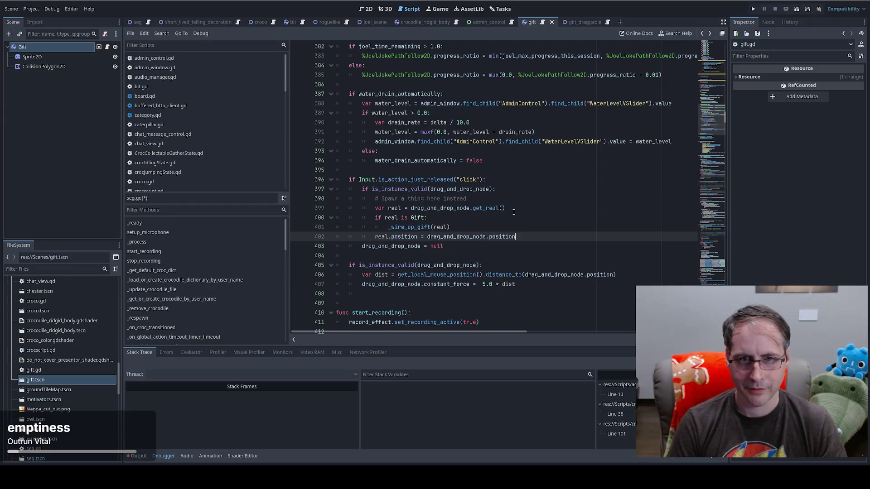
{"action": "type", "text": "ad"}
{"action": "type", "text": "d_chj"}
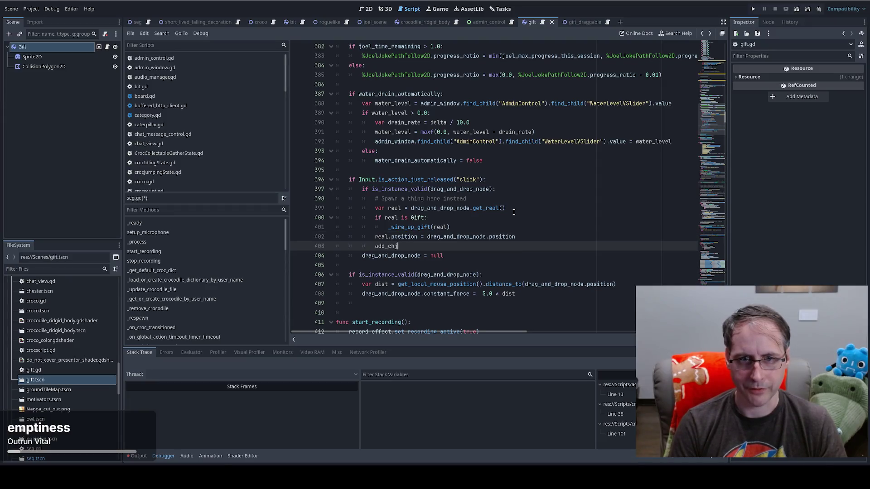
{"action": "key", "text": "BackSpace"}
{"action": "type", "text": "ild(real)"}
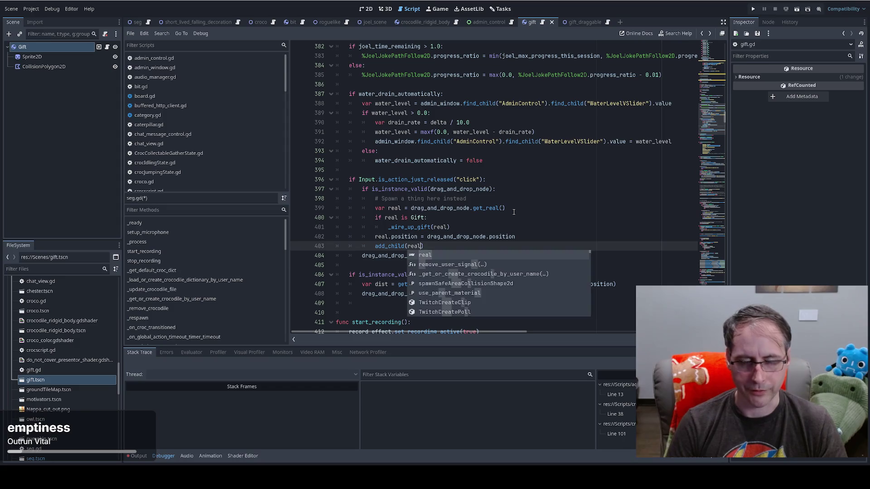
{"action": "left_click", "coordinate": [507, 219]}
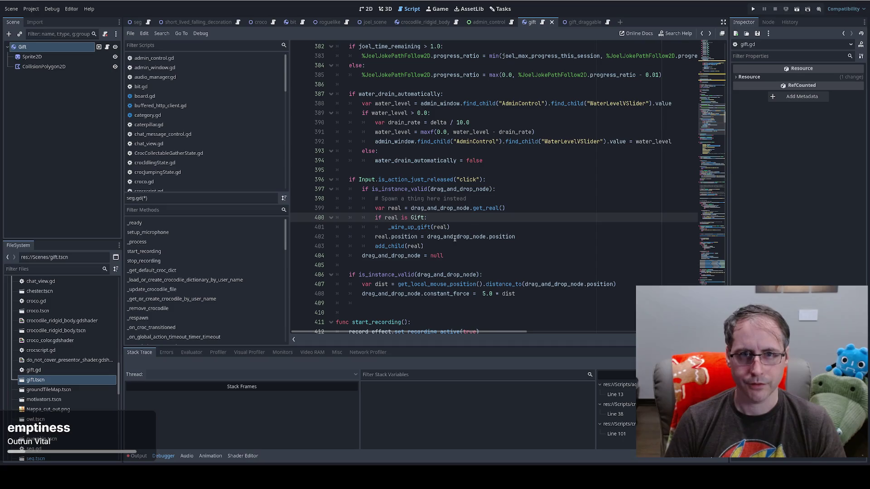
{"action": "left_click", "coordinate": [446, 248]}
{"action": "key", "text": "Down"}
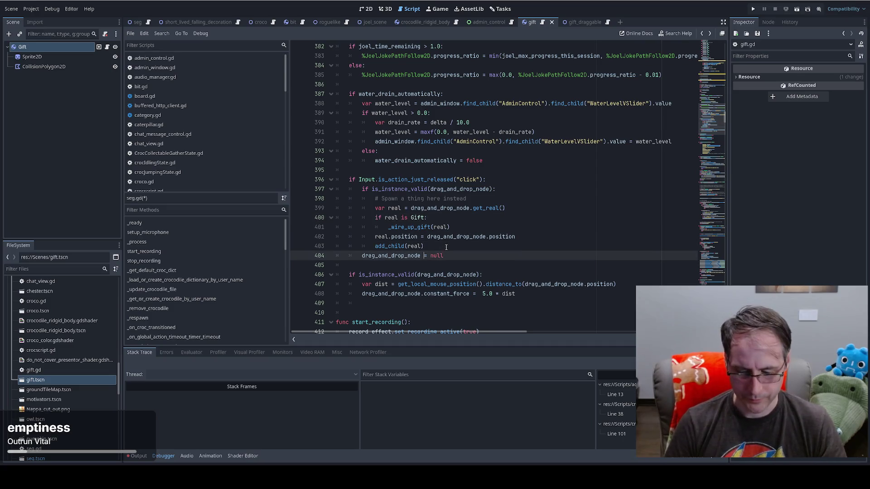
{"action": "key", "text": "Tab"}
{"action": "left_click_drag", "start_coordinate": [435, 256], "coordinate": [493, 257]}
{"action": "type", "text": ".que"}
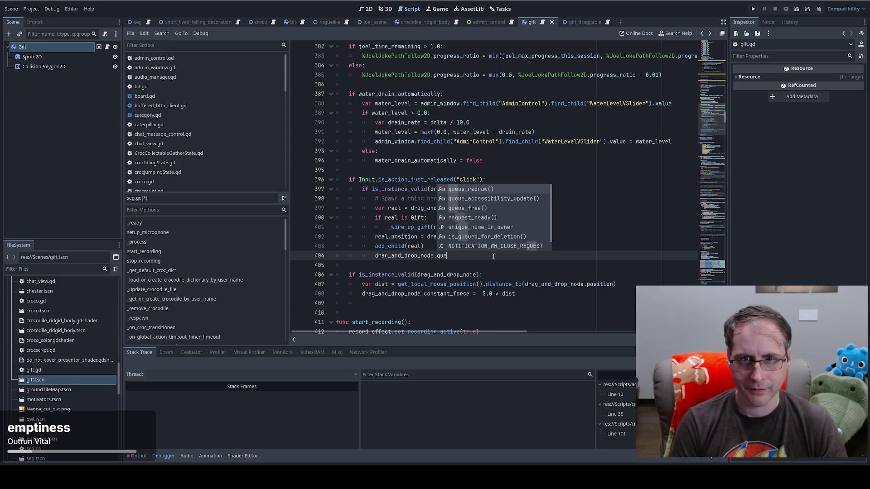
{"action": "key", "text": "Down"}
{"action": "key", "text": "Down"}
{"action": "key", "text": "Return"}
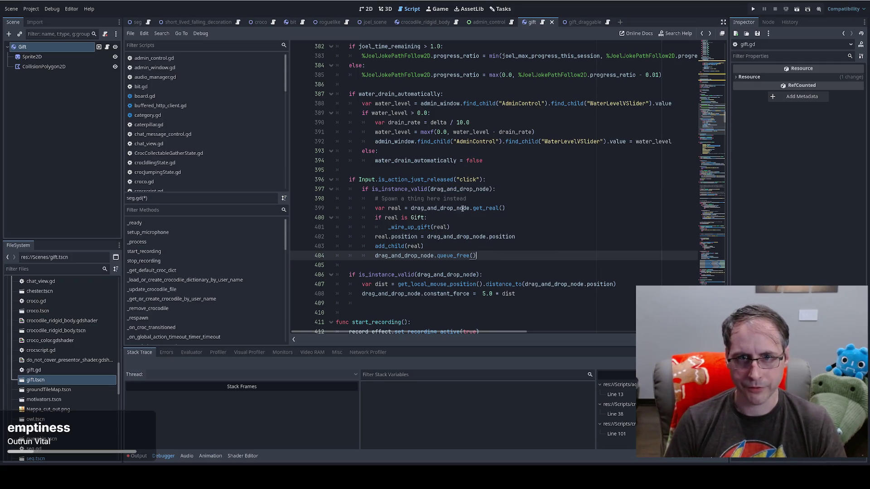
{"action": "double_click", "coordinate": [463, 190]}
{"action": "key", "text": "Right"}
{"action": "key", "text": "Right"}
{"action": "type", "text": "&&"}
{"action": "key", "text": "ctrl+v"}
{"action": "type", "text": ".is"}
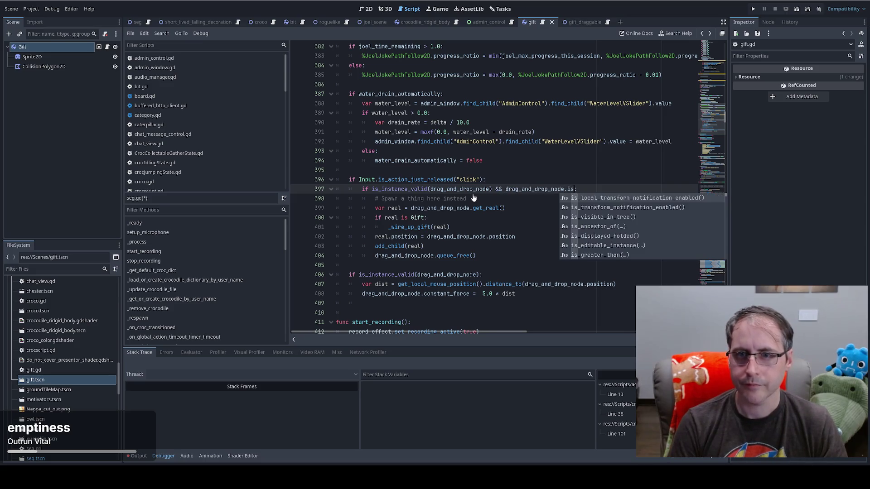
{"action": "type", "text": "_q"}
{"action": "key", "text": "Return"}
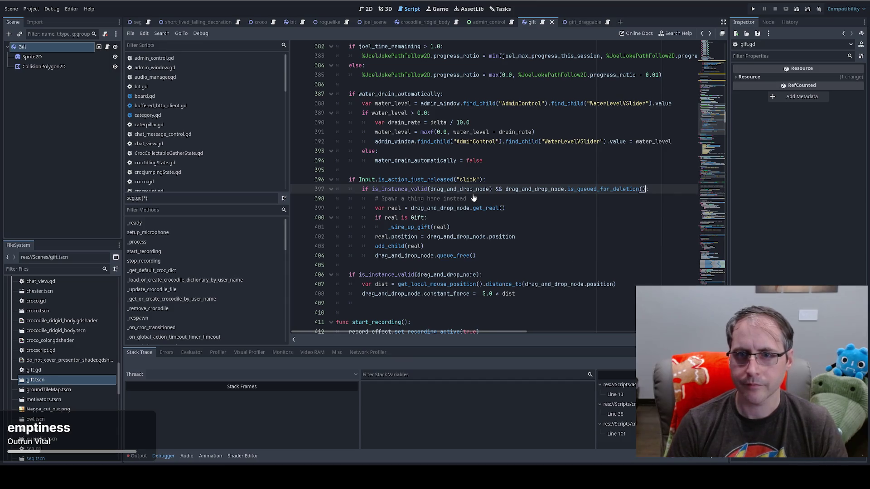
{"action": "left_click", "coordinate": [505, 189]}
{"action": "type", "text": "!"}
{"action": "left_click", "coordinate": [418, 188], "text": "ctrl"}
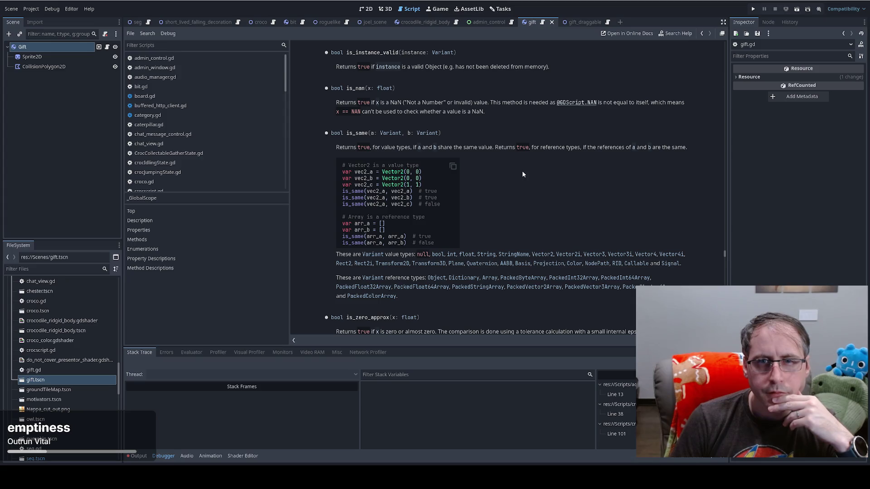
{"action": "key", "text": "alt+Left"}
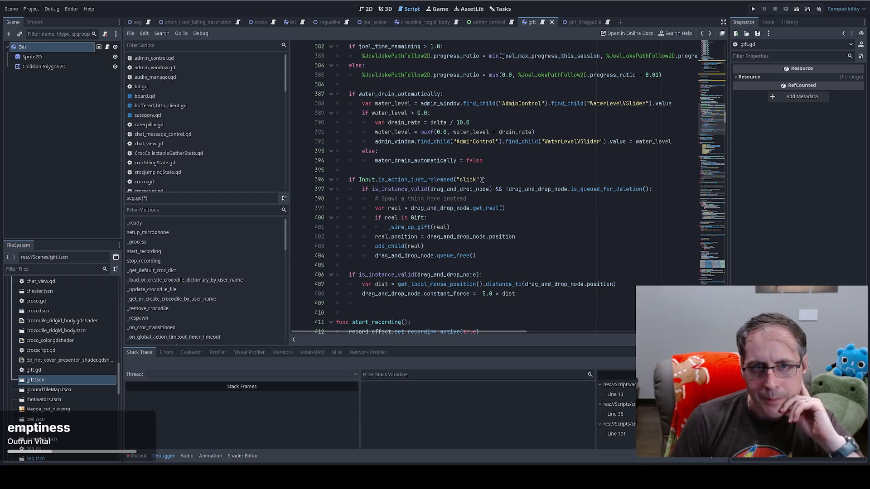
{"action": "double_click", "coordinate": [445, 189]}
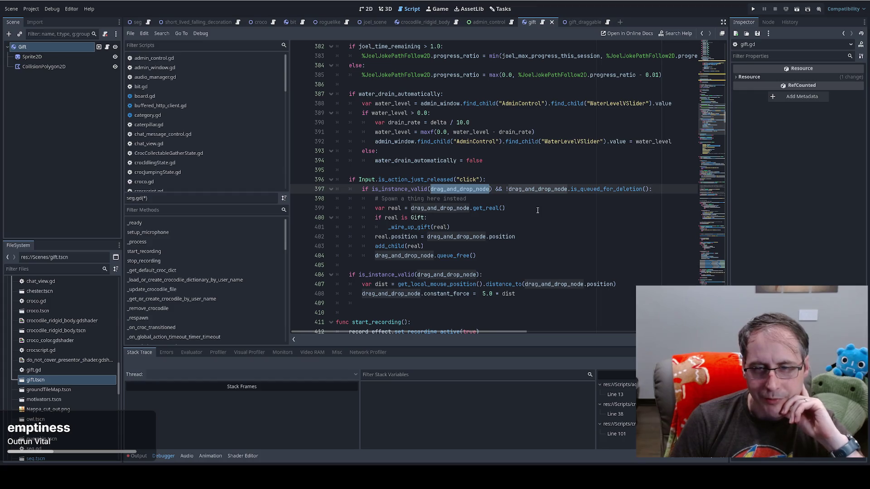
{"action": "double_click", "coordinate": [591, 190]}
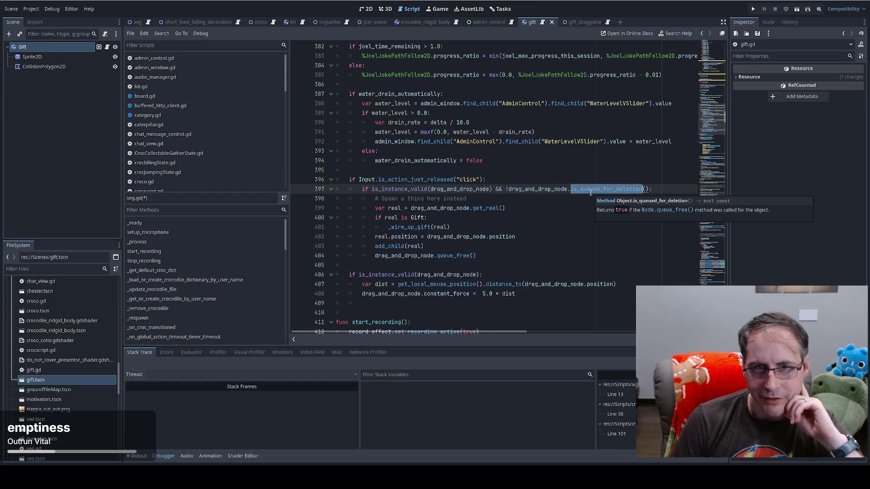
{"action": "mouse_move", "coordinate": [513, 207]}
{"action": "left_mouse_down"}
{"action": "mouse_move", "coordinate": [391, 210]}
{"action": "mouse_move", "coordinate": [389, 227]}
{"action": "mouse_move", "coordinate": [459, 226]}
{"action": "left_mouse_up"}
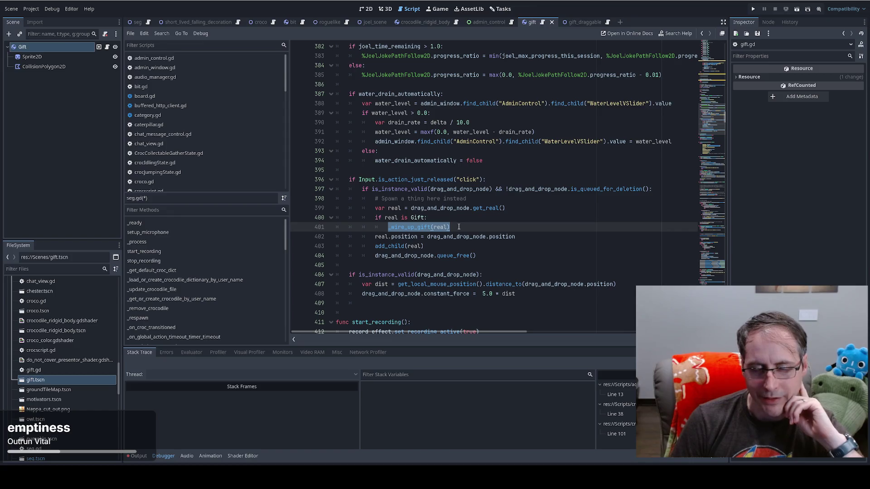
{"action": "mouse_move", "coordinate": [516, 236]}
{"action": "left_mouse_down"}
{"action": "mouse_move", "coordinate": [370, 238]}
{"action": "mouse_move", "coordinate": [443, 248]}
{"action": "left_mouse_up"}
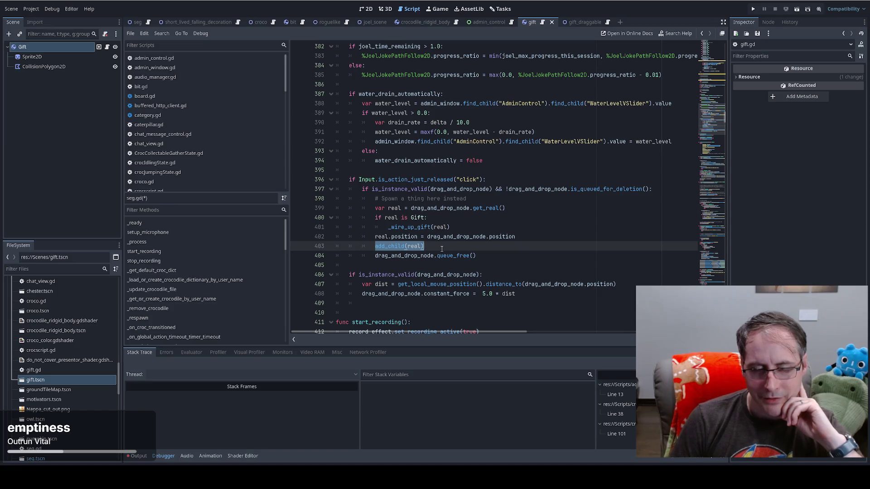
{"action": "double_click", "coordinate": [401, 255]}
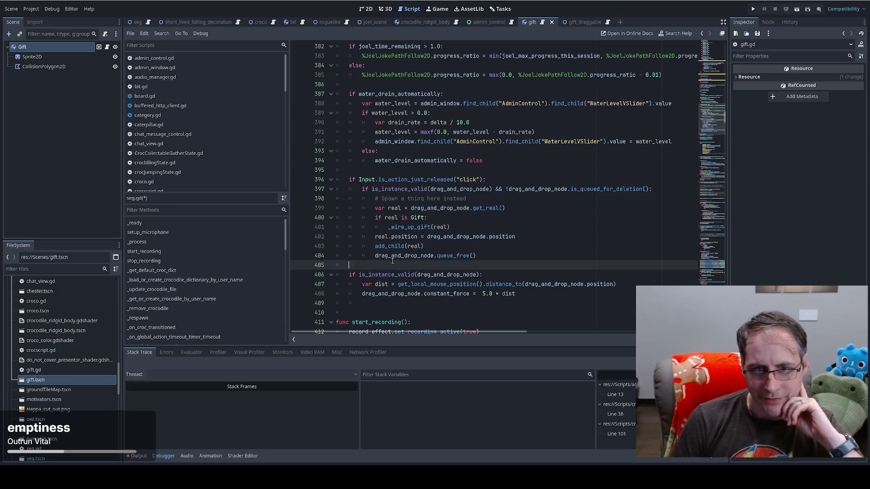
{"action": "left_click", "coordinate": [502, 258]}
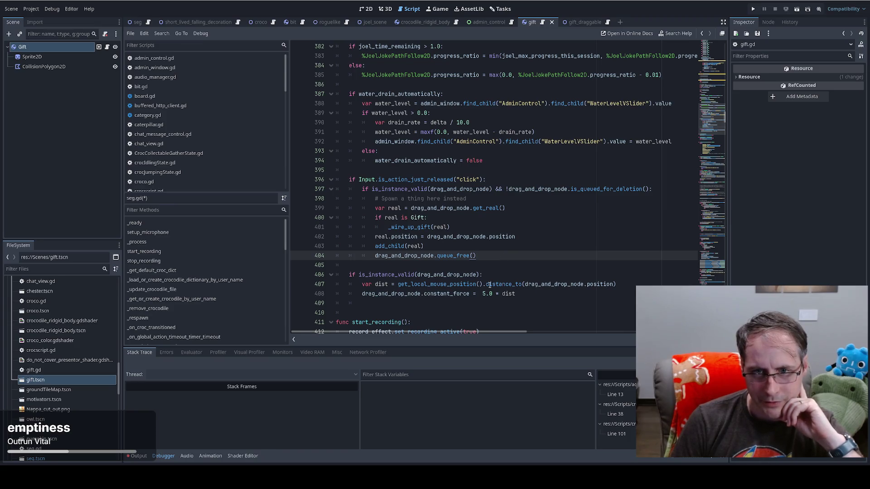
{"action": "mouse_move", "coordinate": [487, 285]}
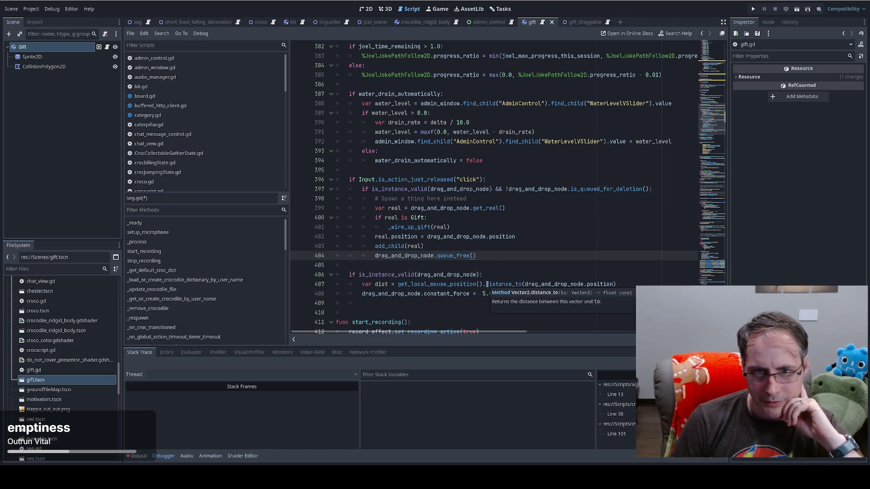
{"action": "left_click", "coordinate": [362, 284]}
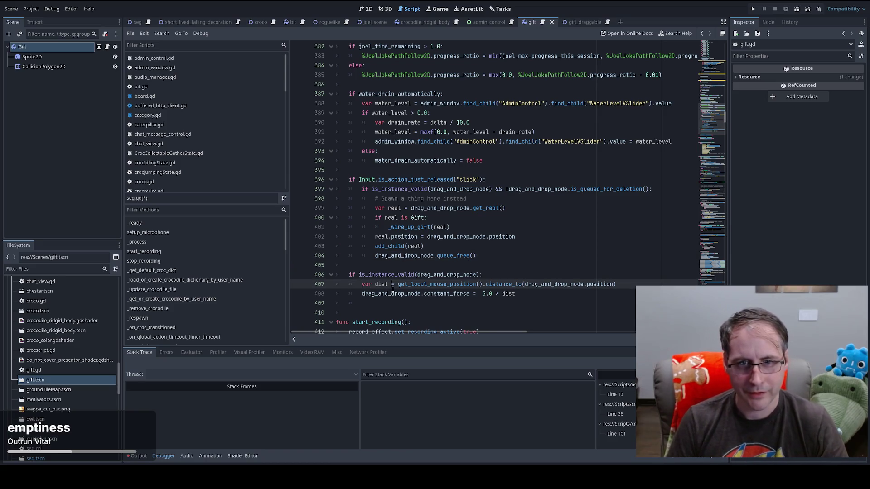
- Set drag_and_drop_node.position = get_local_mouse_position(), drop the dist and constant_force lines, and save
{"action": "key", "text": "Return"}
{"action": "key", "text": "Up"}
{"action": "type", "text": "drag_and_drop_node"}
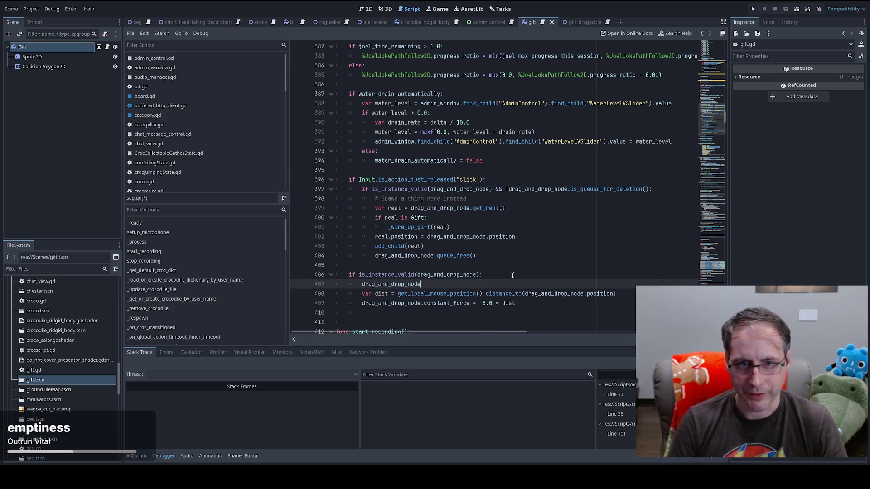
{"action": "type", "text": "/"}
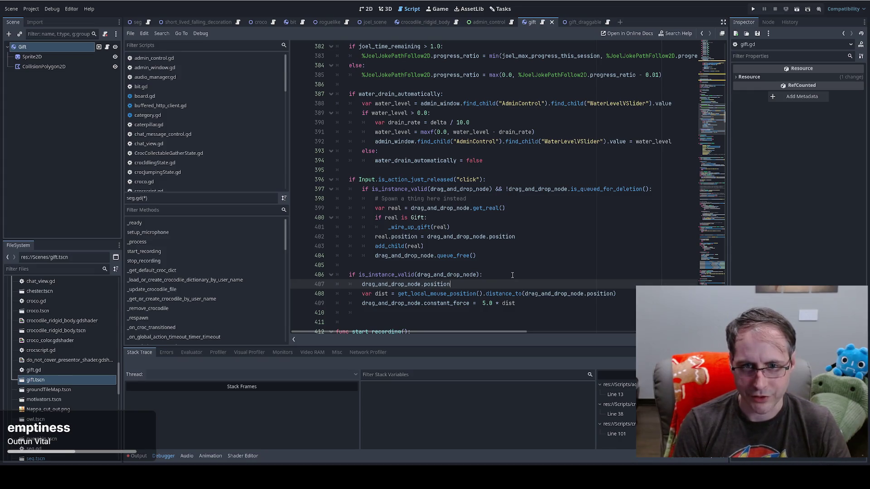
{"action": "type", "text": " ="}
{"action": "left_click_drag", "start_coordinate": [397, 294], "coordinate": [486, 295]}
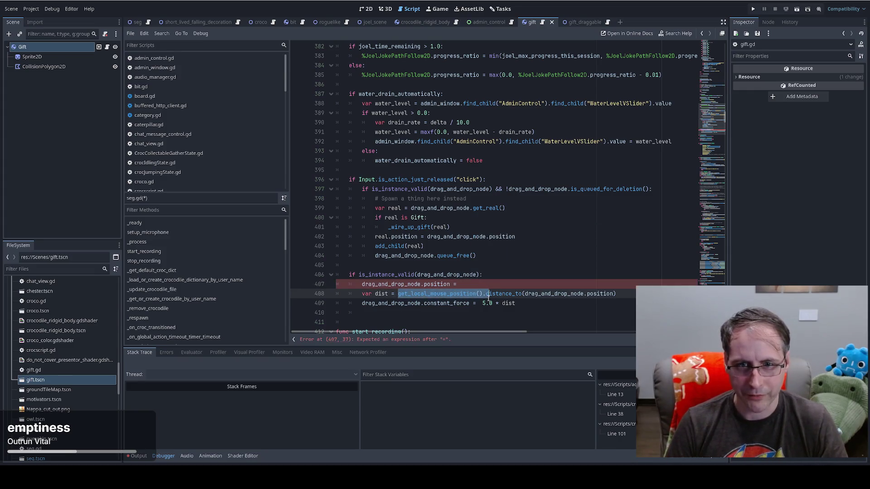
{"action": "key", "text": "ctrl+c"}
{"action": "left_click", "coordinate": [479, 285]}
{"action": "key", "text": "ctrl+v"}
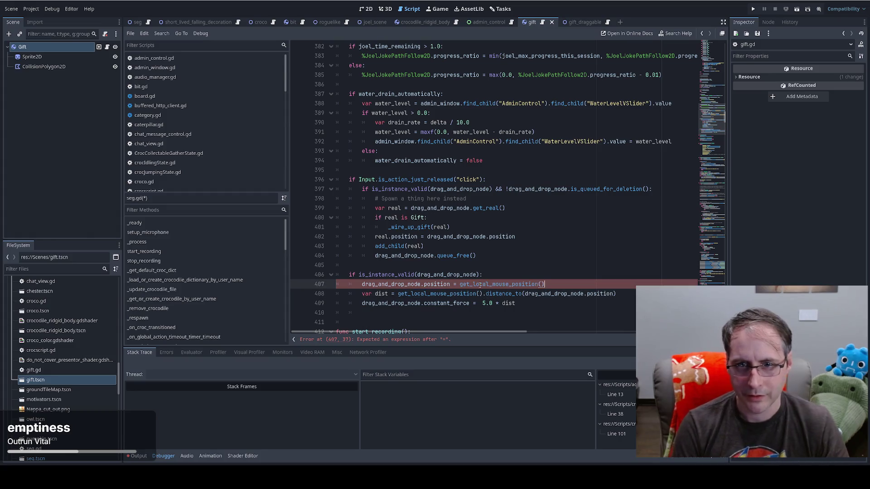
{"action": "type", "text": "posti"}
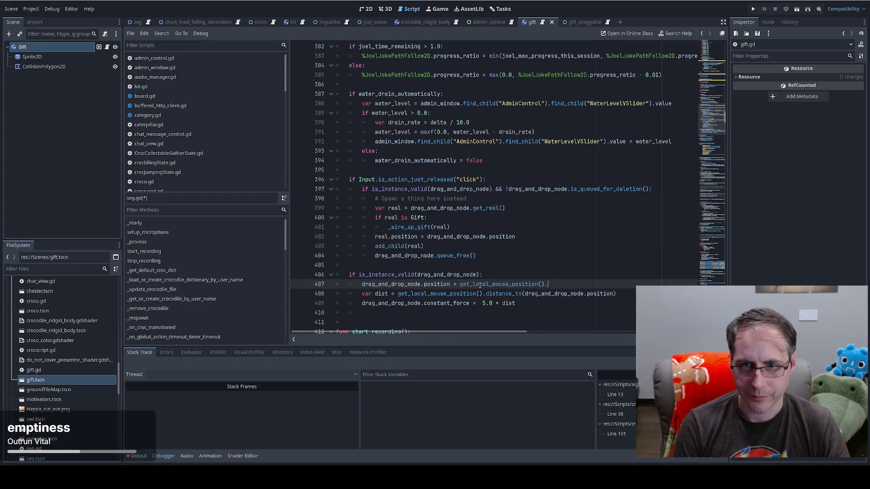
{"action": "type", "text": "on()"}
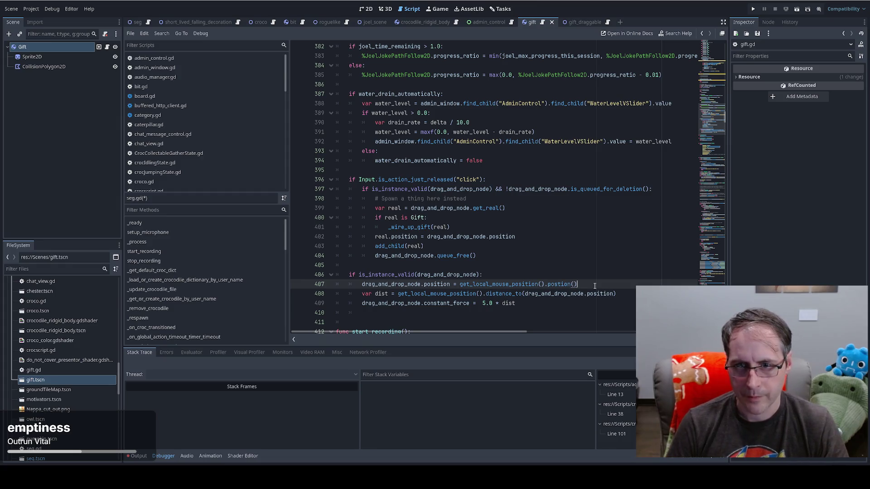
{"action": "key", "text": "shift+Down"}
{"action": "key", "text": "shift+Down"}
{"action": "key", "text": "BackSpace"}
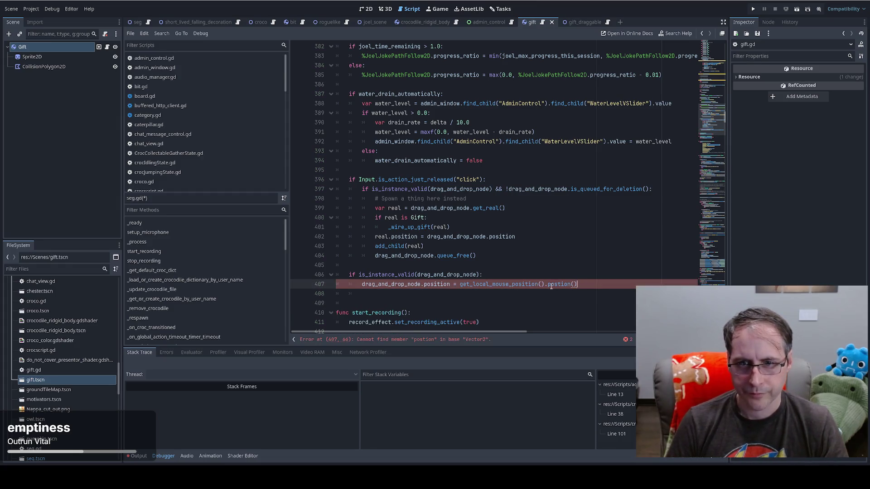
{"action": "key", "text": "BackSpace"}
{"action": "key", "text": "BackSpace"}
{"action": "key", "text": "BackSpace"}
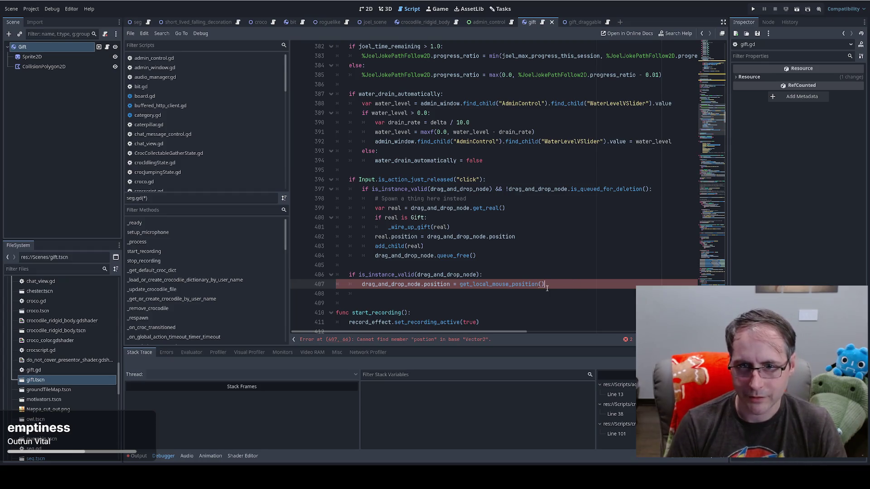
{"action": "key", "text": "ctrl+s"}
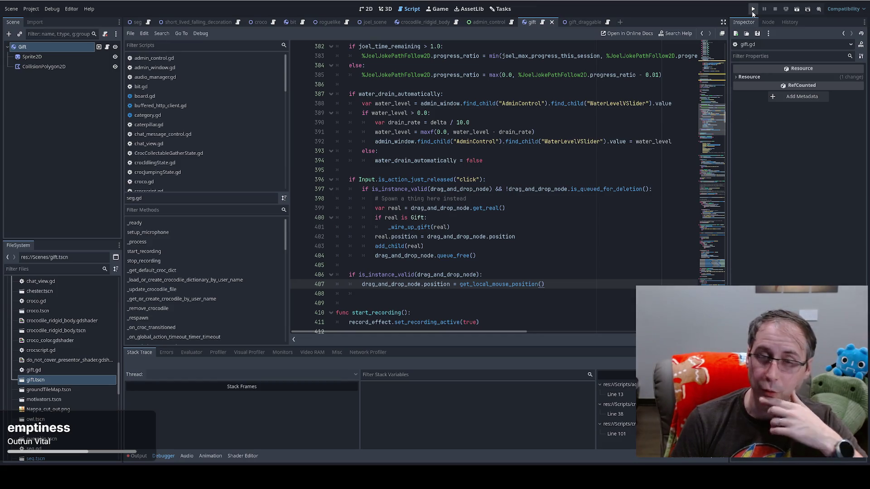
- Run the game project and bring its game window forward
{"action": "left_click", "coordinate": [753, 9]}
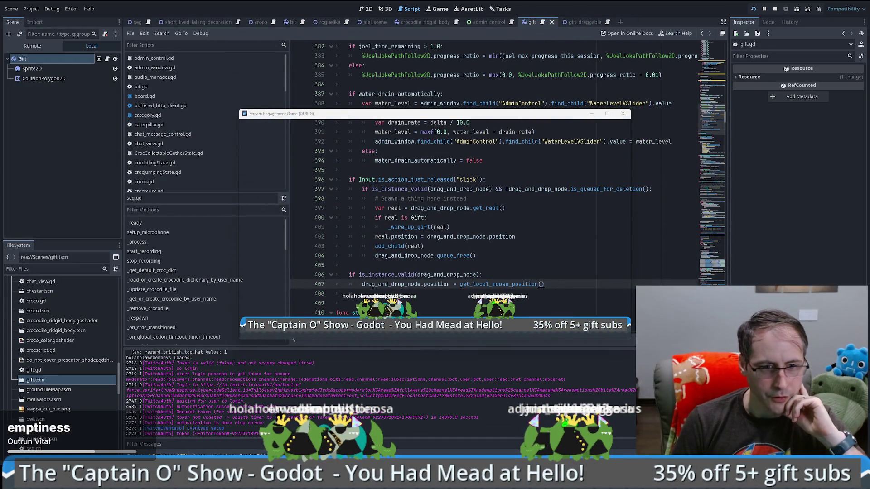
{"action": "mouse_move", "coordinate": [190, 483]}
{"action": "left_click", "coordinate": [138, 442]}
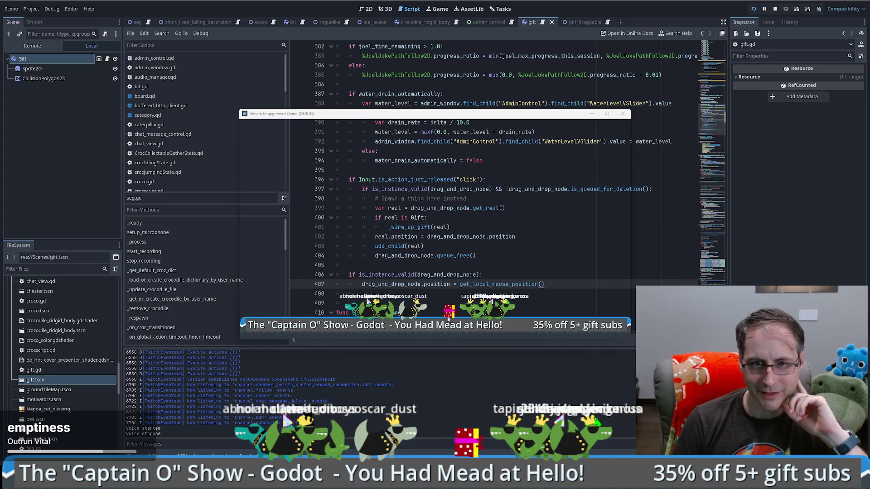
- Drag several red gifts around and drop them onto the crocodile row, then move the game window aside
{"action": "left_click_drag", "start_coordinate": [451, 316], "coordinate": [456, 315]}
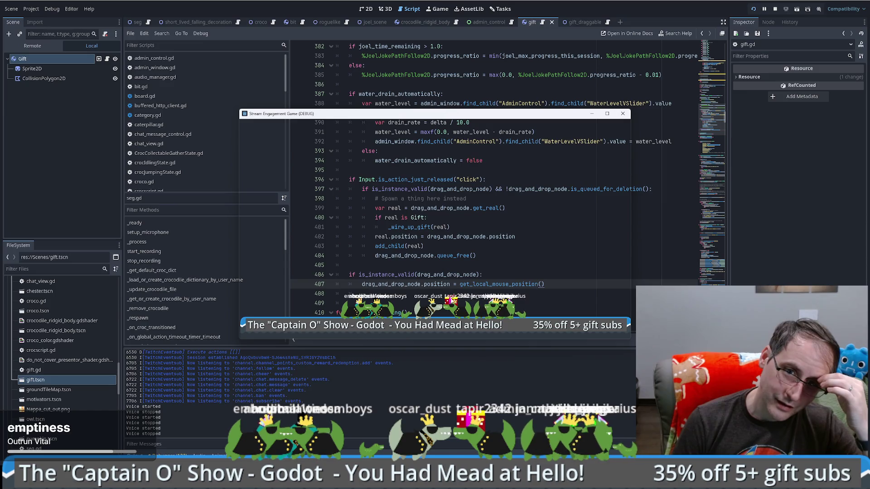
{"action": "left_click_drag", "start_coordinate": [448, 272], "coordinate": [444, 214]}
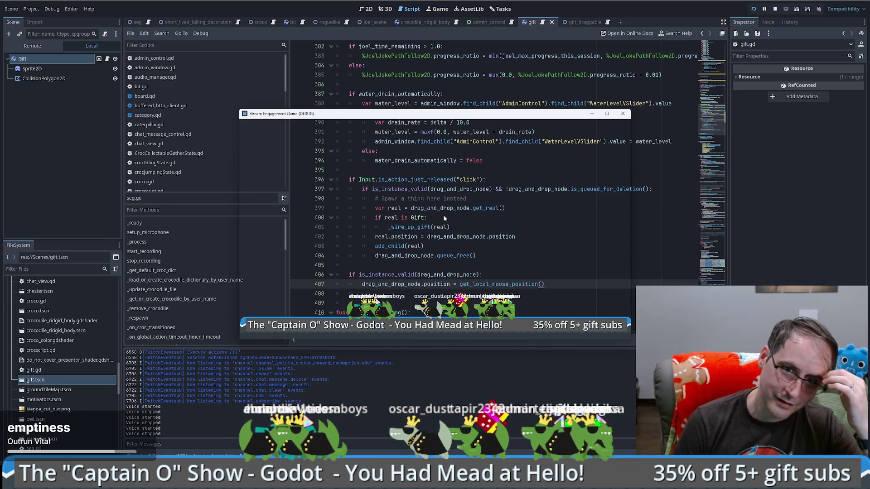
{"action": "left_click_drag", "start_coordinate": [463, 304], "coordinate": [383, 152]}
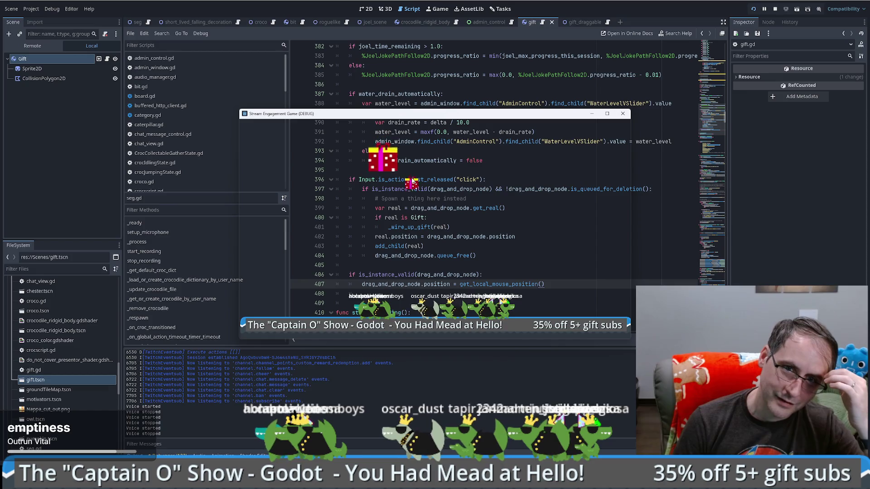
{"action": "left_click", "coordinate": [391, 199]}
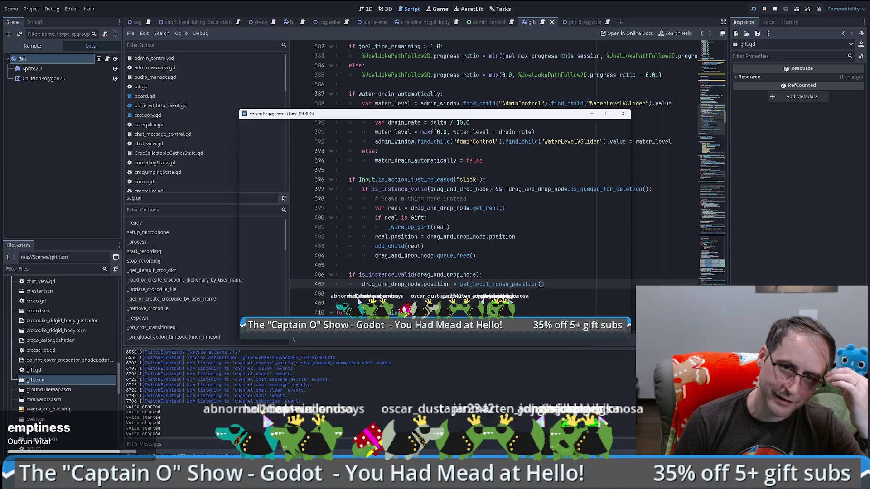
{"action": "left_click_drag", "start_coordinate": [399, 313], "coordinate": [398, 317]}
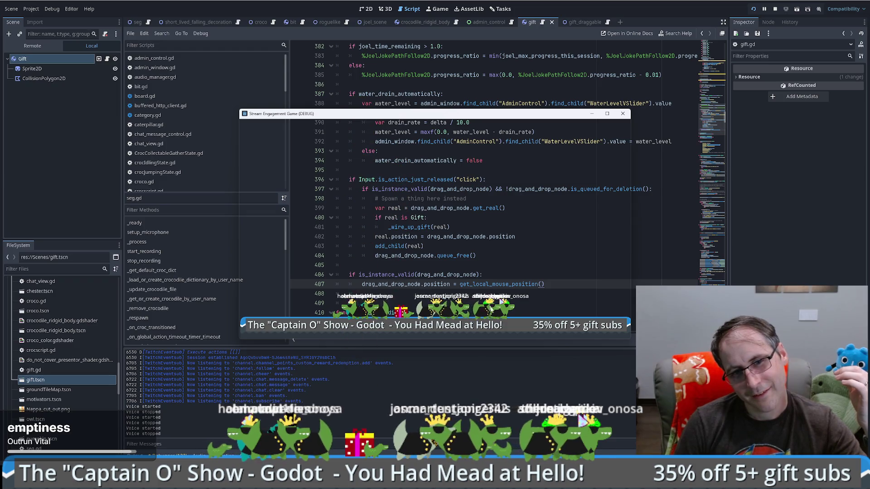
{"action": "mouse_move", "coordinate": [418, 188]}
{"action": "left_mouse_down"}
{"action": "mouse_move", "coordinate": [399, 236]}
{"action": "mouse_move", "coordinate": [399, 312]}
{"action": "left_mouse_up"}
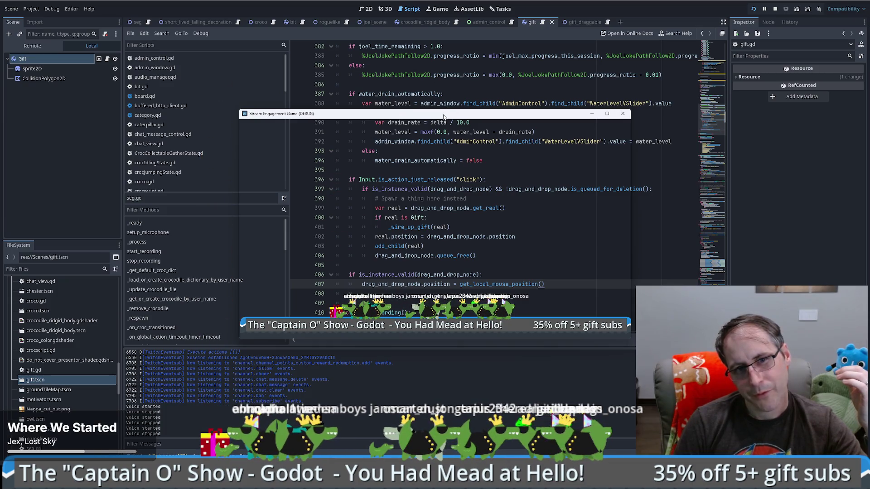
{"action": "key", "text": "super+shift+Left"}
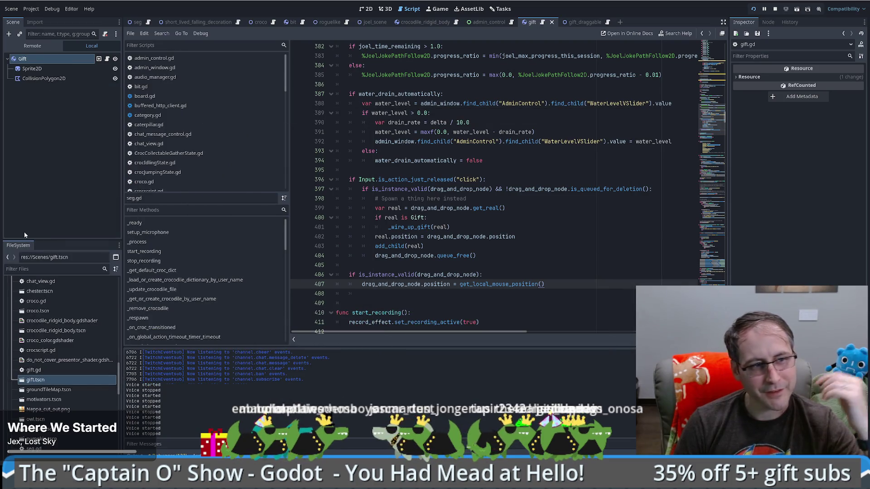
- Clear the breakpoint on line 407 of seg.gd and resume the paused game with F12
{"action": "mouse_move", "coordinate": [409, 140]}
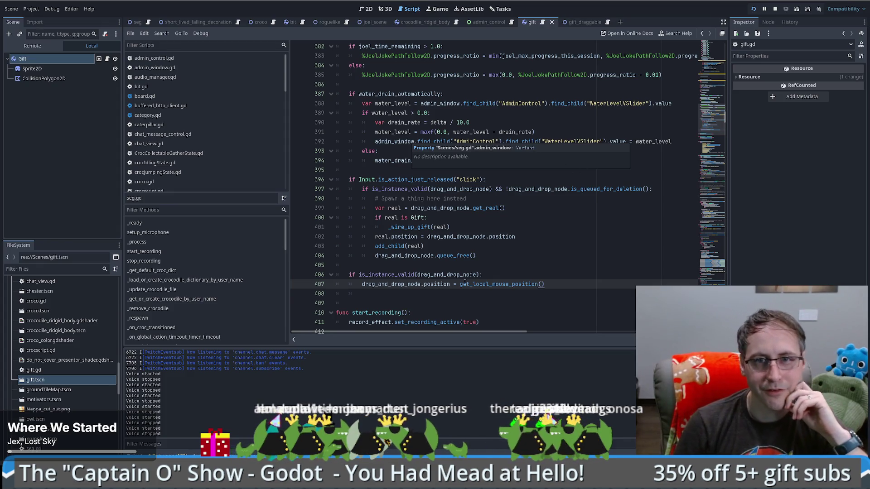
{"action": "left_click", "coordinate": [434, 275]}
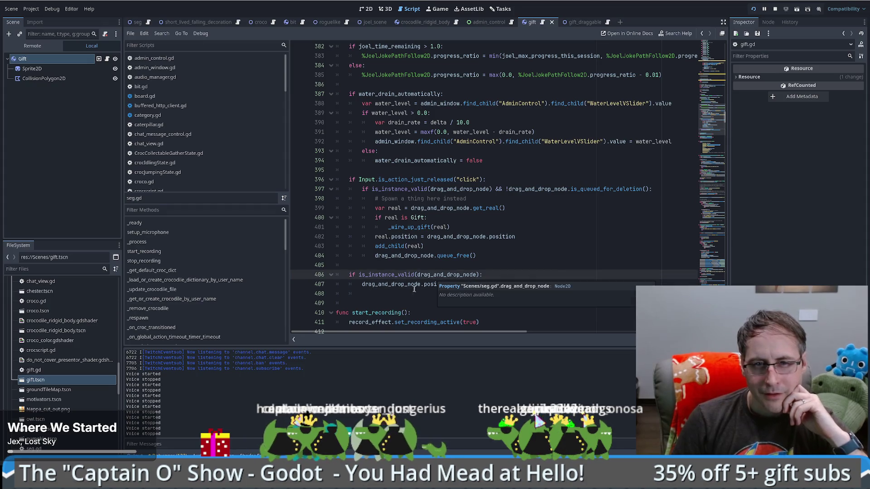
{"action": "mouse_move", "coordinate": [375, 285]}
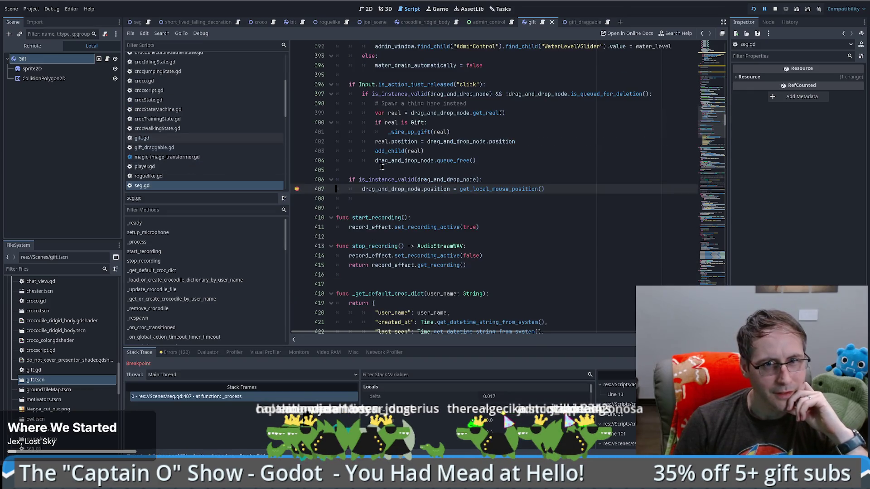
{"action": "mouse_move", "coordinate": [406, 191]}
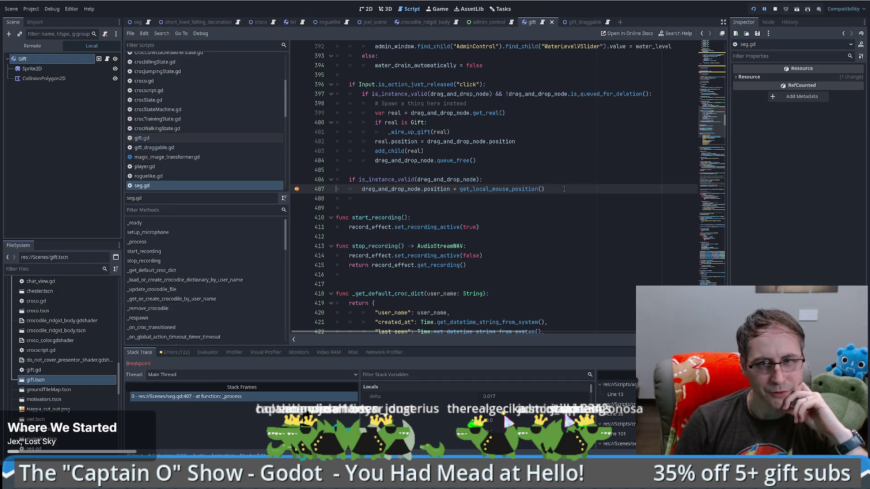
{"action": "left_click", "coordinate": [296, 190]}
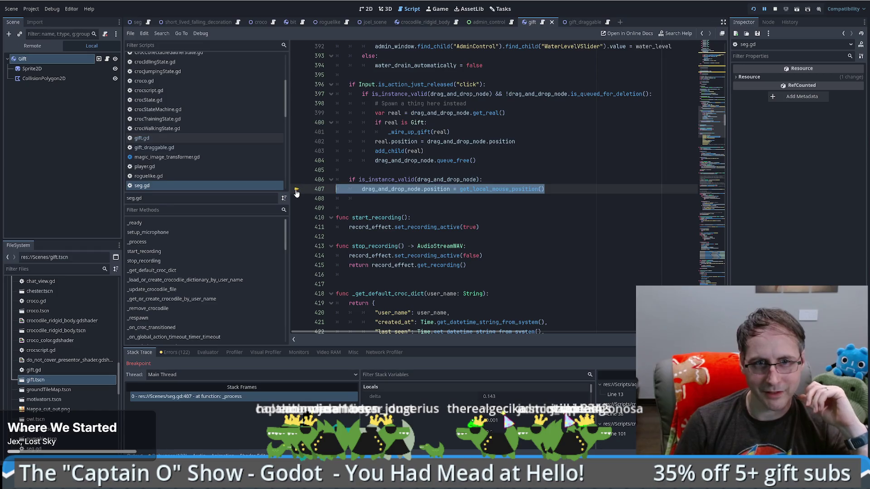
{"action": "key", "text": "F12"}
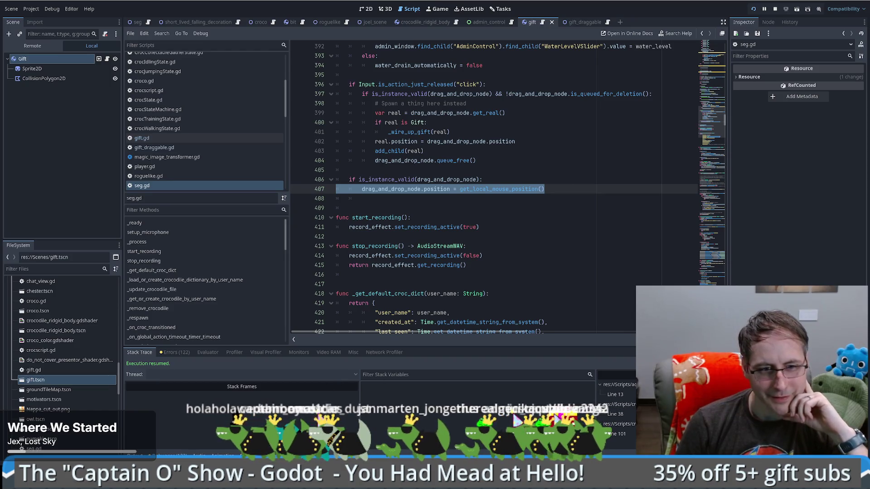
{"action": "mouse_move", "coordinate": [218, 450]}
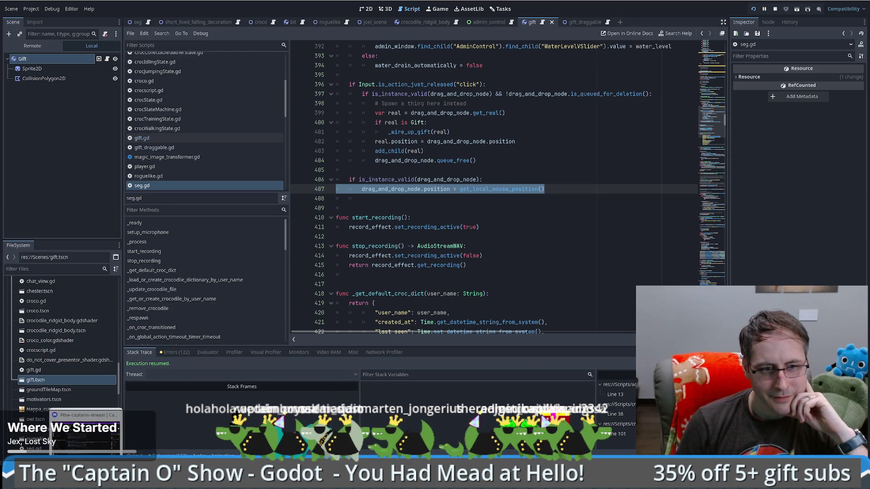
- Return to the gift project's editor window and open the gift_draggable scene
{"action": "mouse_move", "coordinate": [150, 440]}
{"action": "mouse_move", "coordinate": [54, 439]}
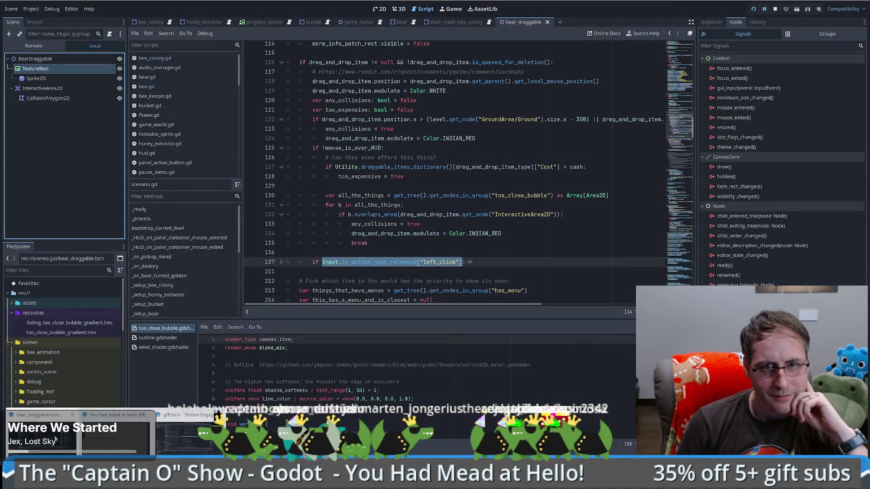
{"action": "left_click", "coordinate": [54, 439]}
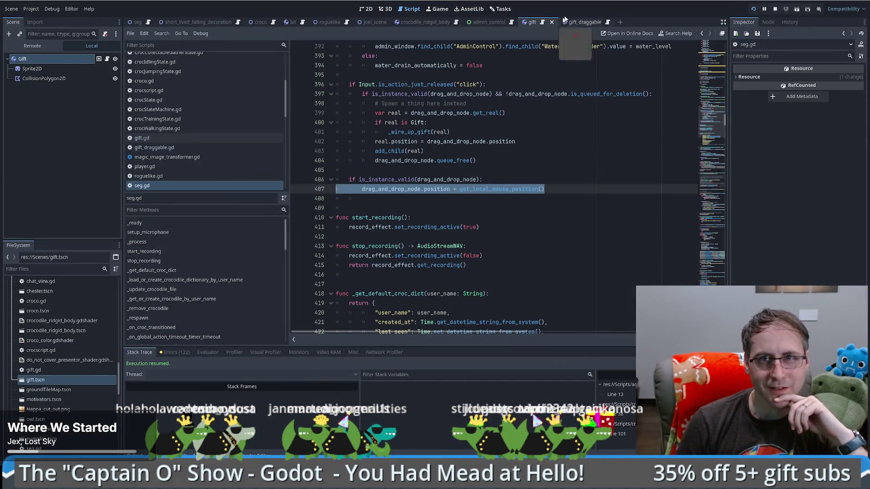
{"action": "left_click", "coordinate": [572, 22]}
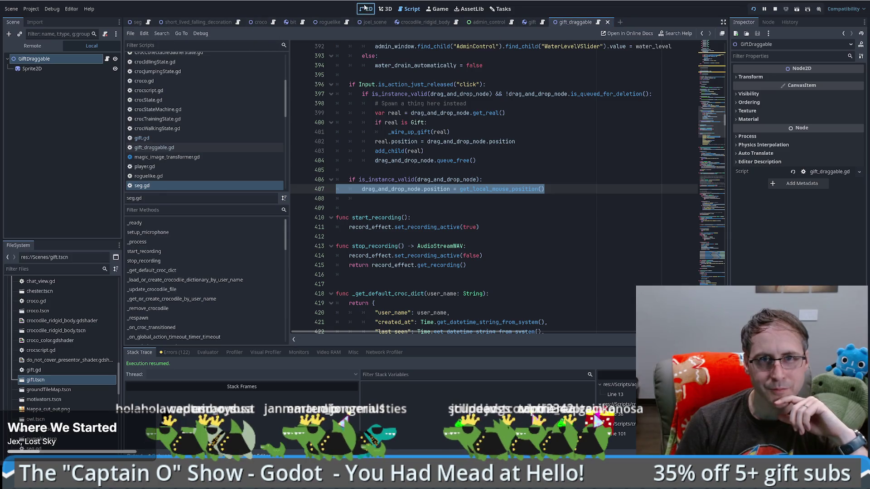
- Compare the Sprite2D transforms of gift_draggable and gift in 2D view, then open gift.gd
{"action": "left_click", "coordinate": [365, 8]}
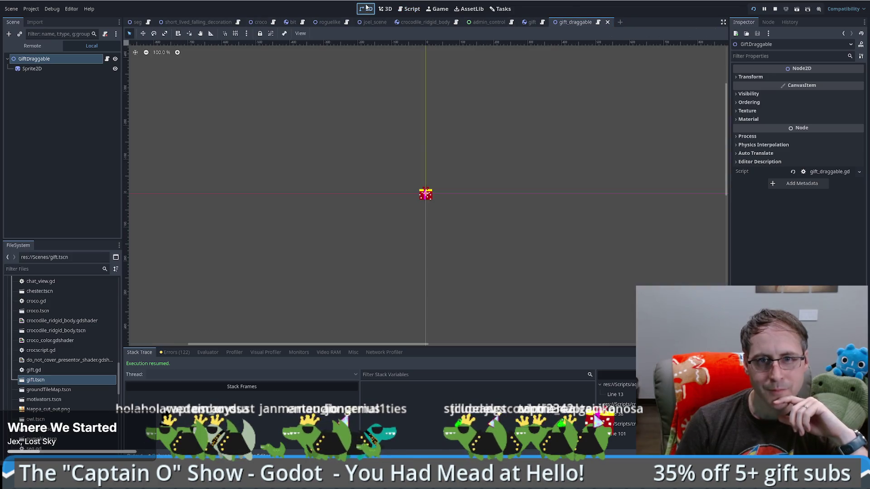
{"action": "left_click", "coordinate": [532, 23]}
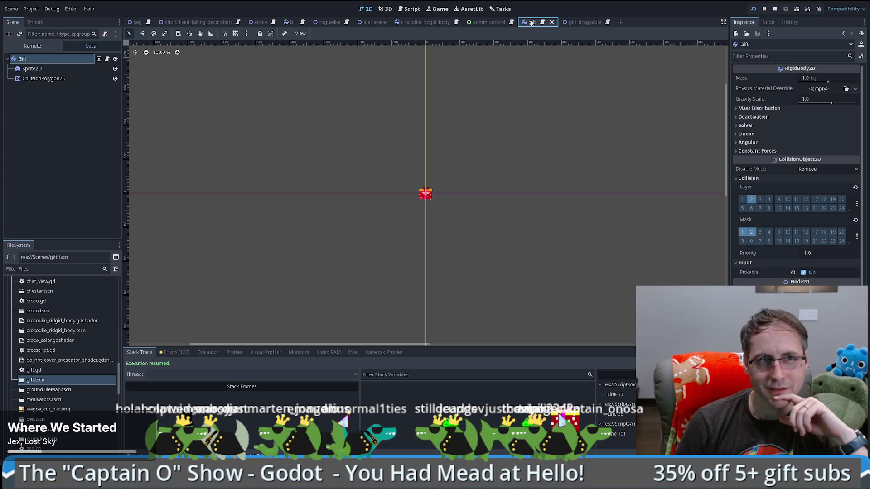
{"action": "left_click", "coordinate": [578, 23]}
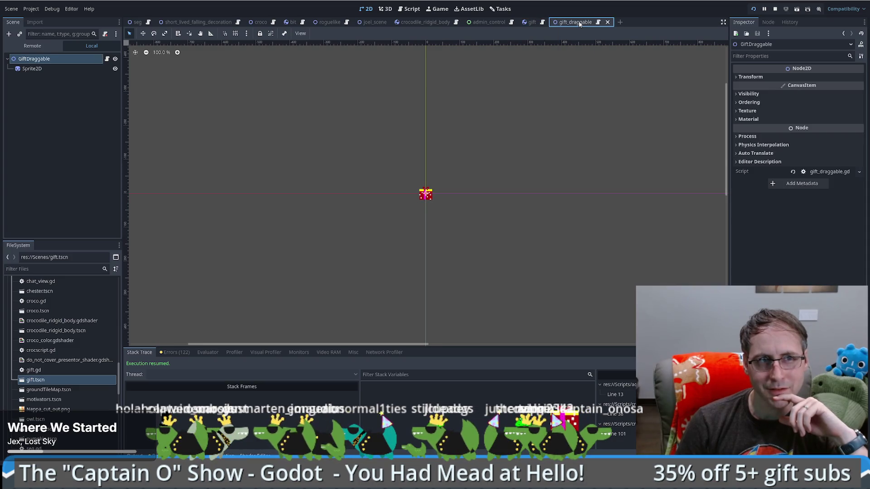
{"action": "left_click", "coordinate": [32, 69]}
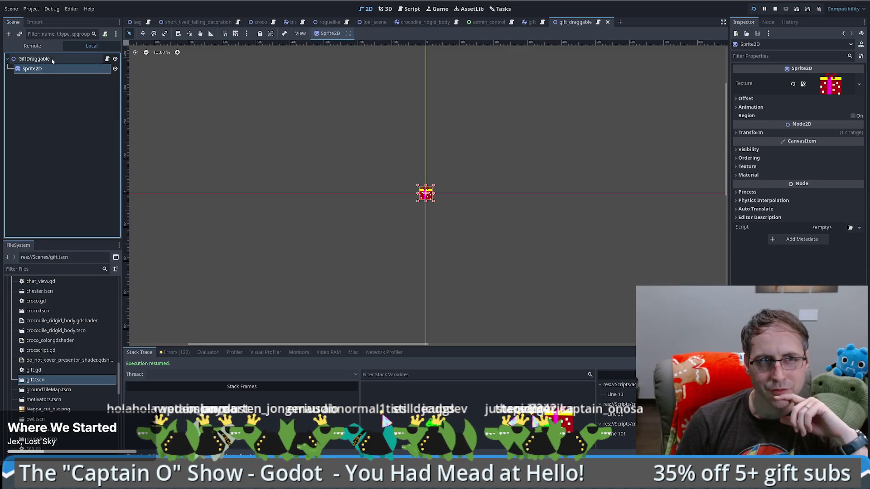
{"action": "left_click", "coordinate": [746, 132]}
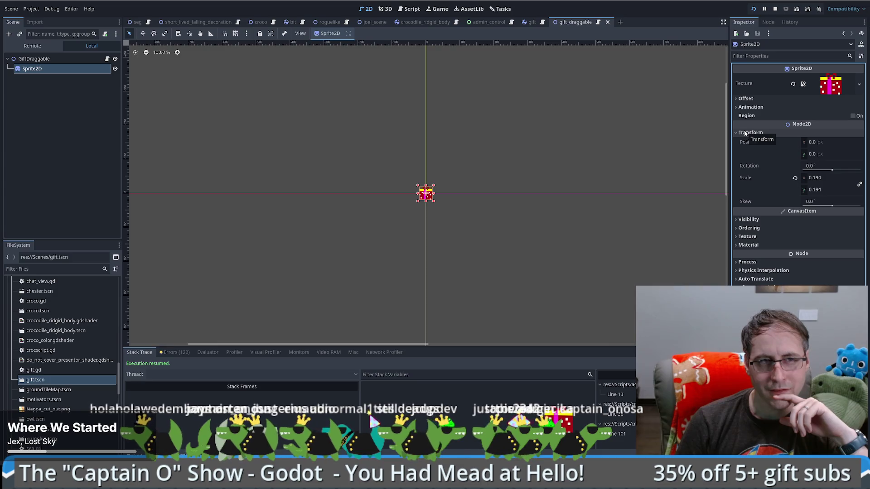
{"action": "left_click", "coordinate": [532, 21]}
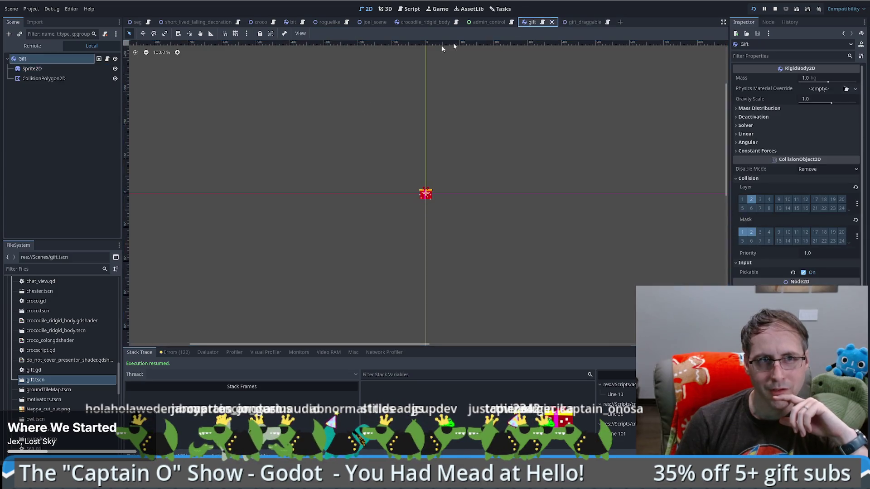
{"action": "left_click", "coordinate": [40, 70]}
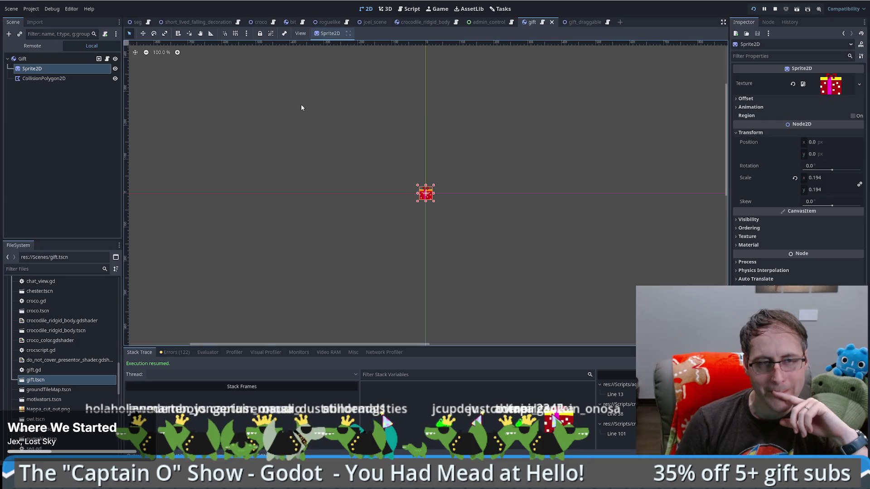
{"action": "left_click", "coordinate": [108, 60]}
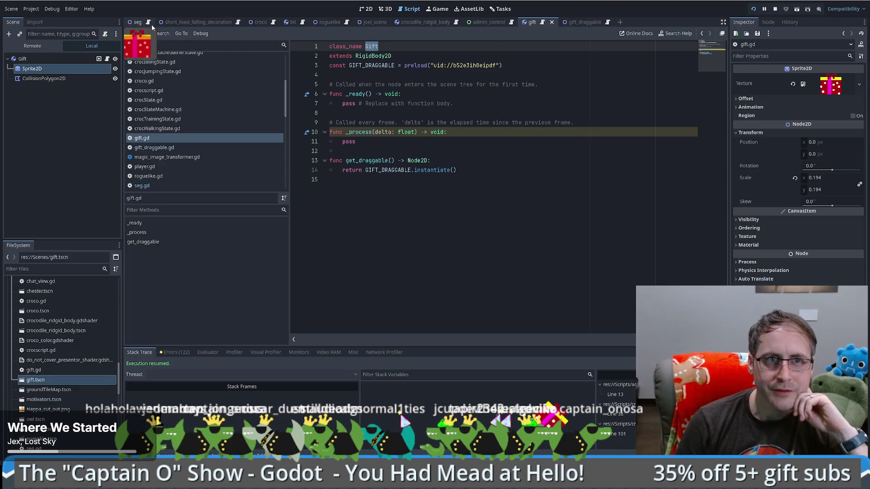
- In seg.gd, search for drag_and_drop_node and jump to its last use on line 668
{"action": "left_click", "coordinate": [137, 21]}
{"action": "double_click", "coordinate": [409, 190]}
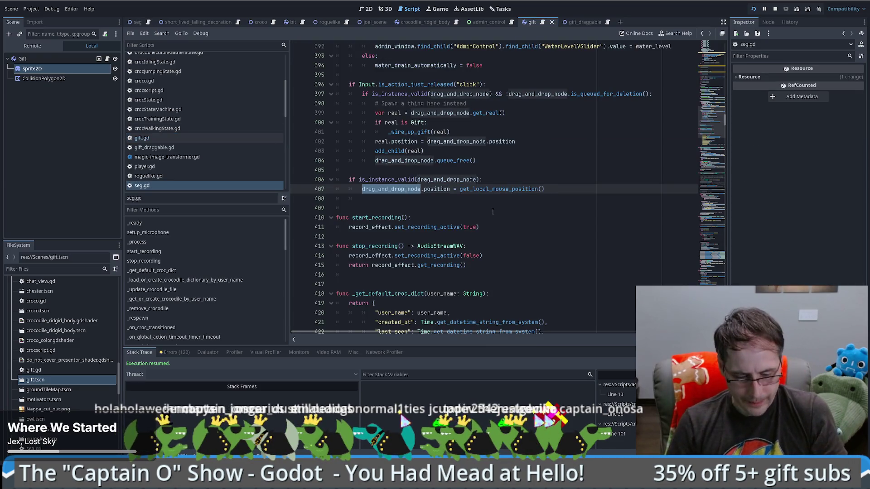
{"action": "key", "text": "ctrl+f"}
{"action": "key", "text": "Return"}
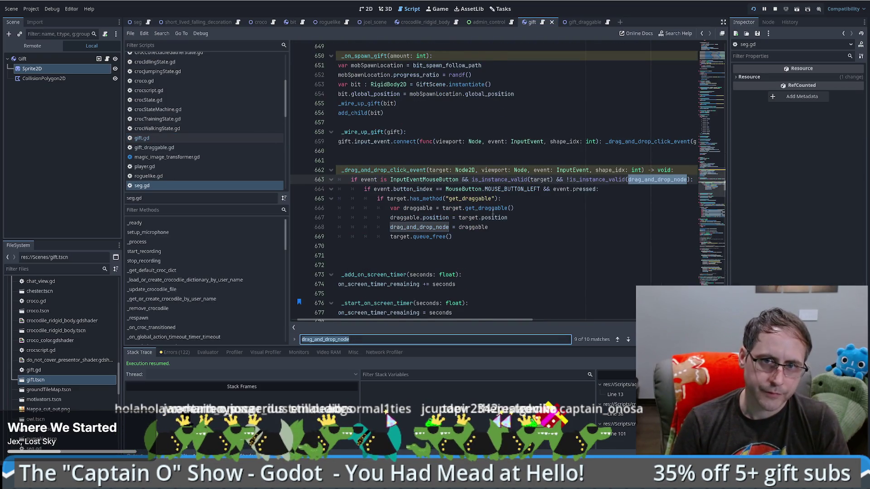
{"action": "key", "text": "Return"}
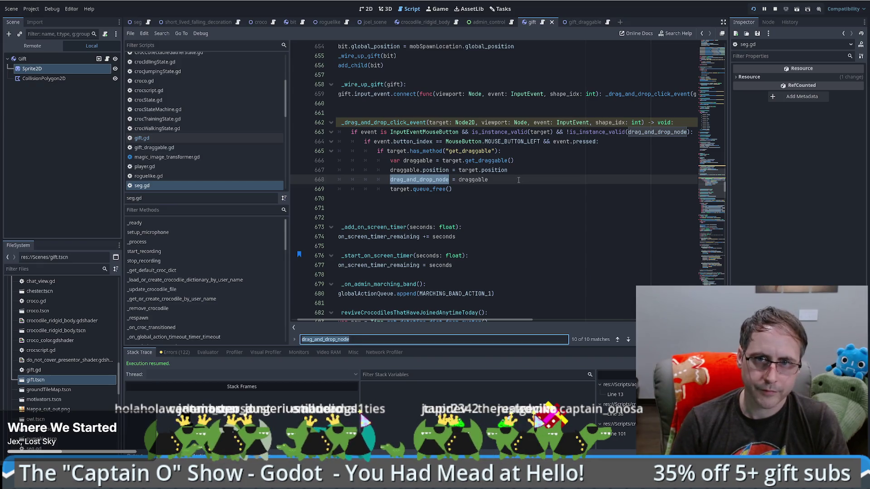
- Add add_child(drag_and_drop_node) on a new line below line 668
{"action": "left_click", "coordinate": [518, 180]}
{"action": "key", "text": "Return"}
{"action": "type", "text": "add_"}
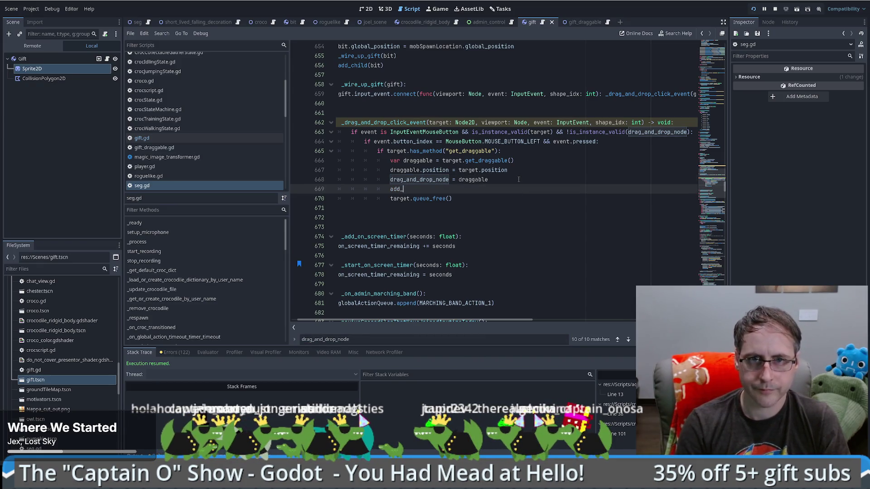
{"action": "type", "text": "dr"}
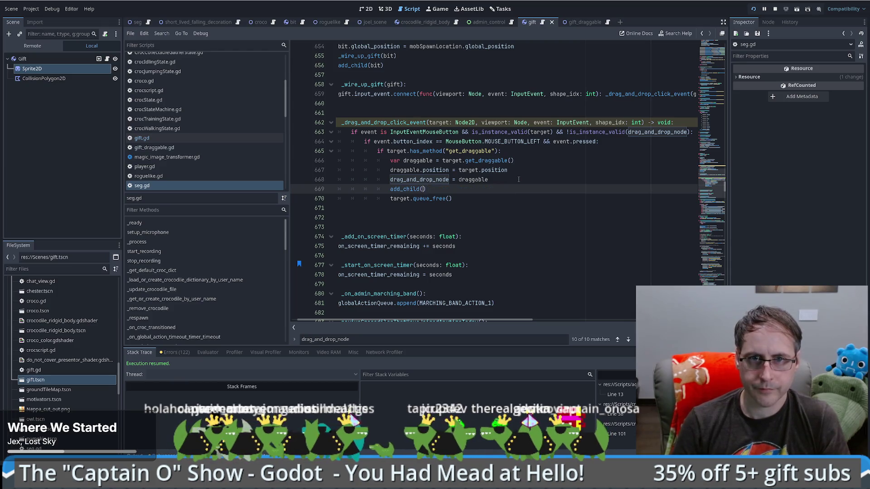
{"action": "key", "text": "Down"}
{"action": "key", "text": "Return"}
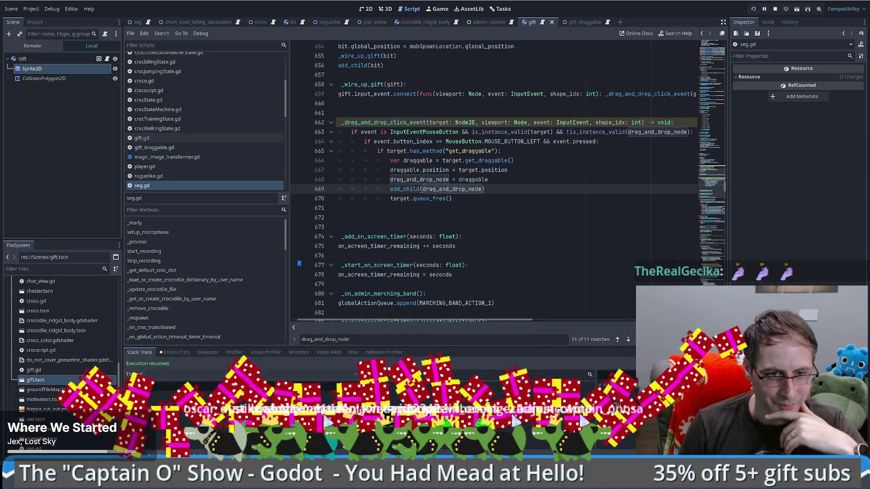
- Check the Debugger's Misc tab for the clicked control, then open the seg scene in 2D view
{"action": "key", "text": "ctrl+j"}
{"action": "key", "text": "ctrl+j"}
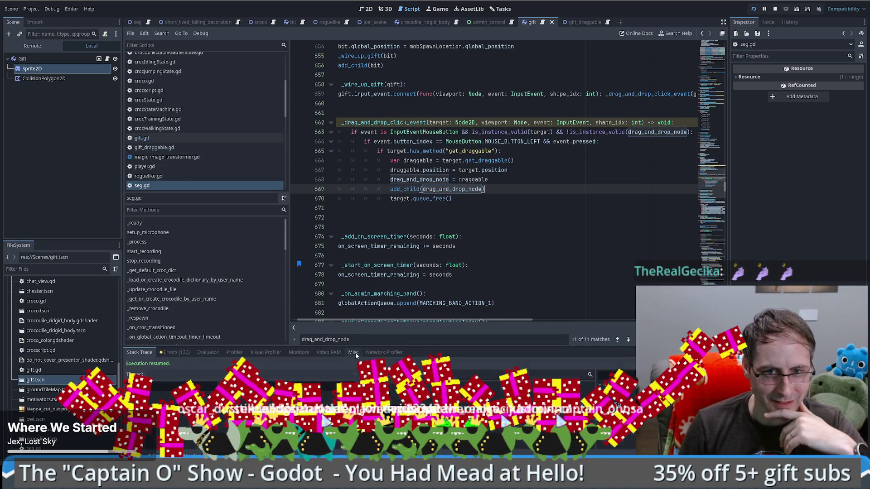
{"action": "left_click", "coordinate": [353, 353]}
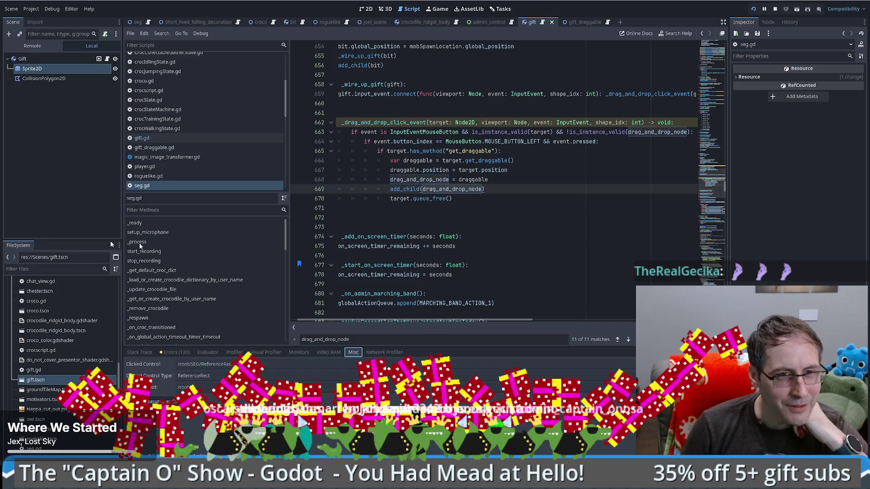
{"action": "left_click", "coordinate": [137, 21]}
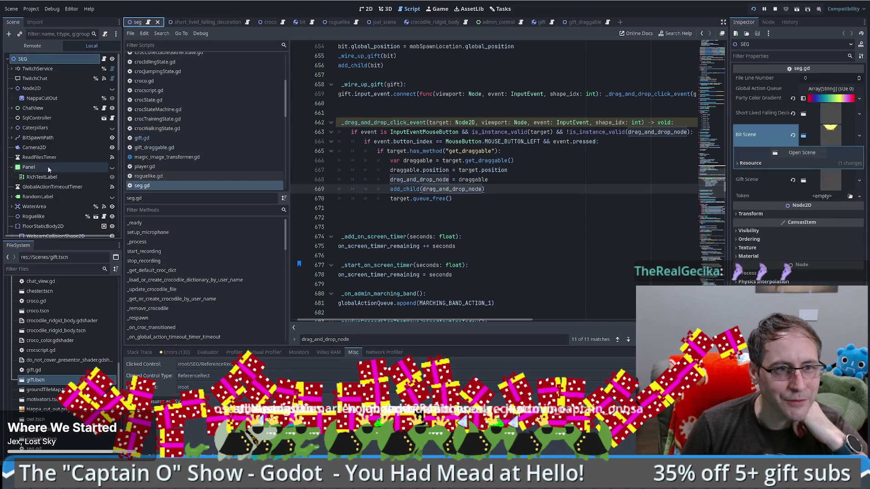
{"action": "scroll", "coordinate": [50, 170], "scroll_direction": "down", "scroll_amount": 5}
{"action": "scroll", "coordinate": [50, 171], "scroll_direction": "up", "scroll_amount": 4}
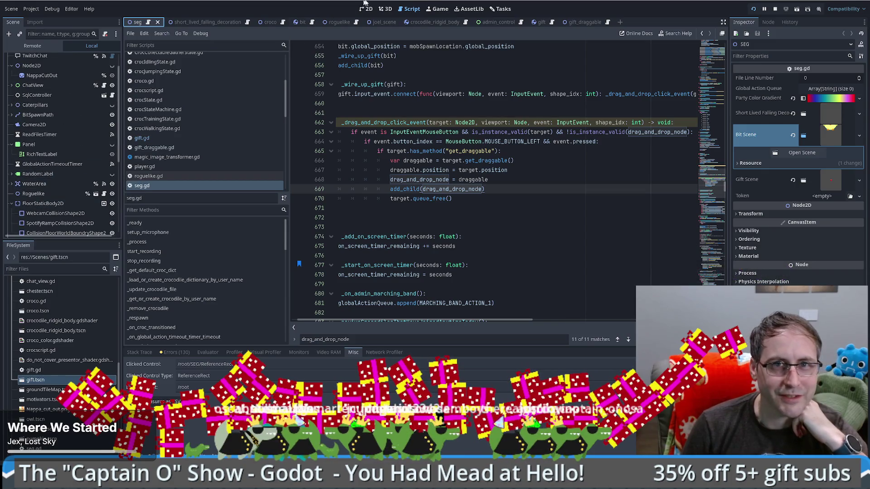
{"action": "left_click", "coordinate": [365, 8]}
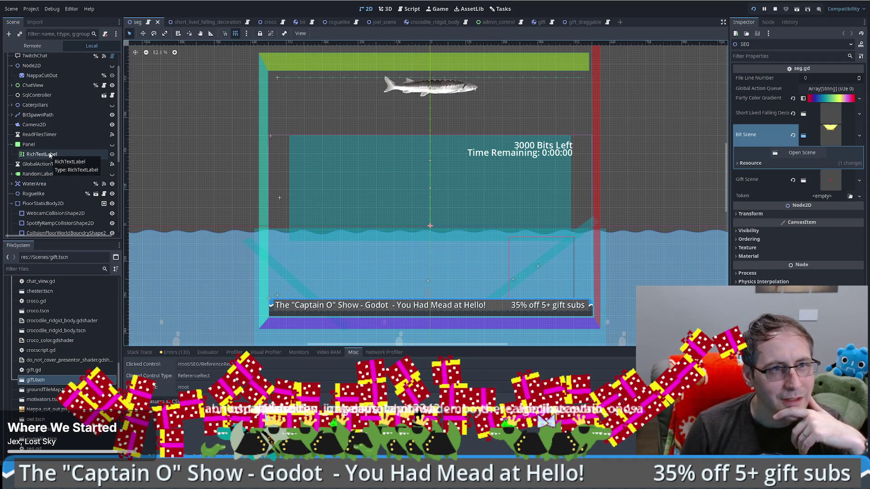
- Select ReferenceRect and change its Mouse Filter from Stop to Ignore in the Inspector
{"action": "scroll", "coordinate": [52, 166], "scroll_direction": "down", "scroll_amount": 5}
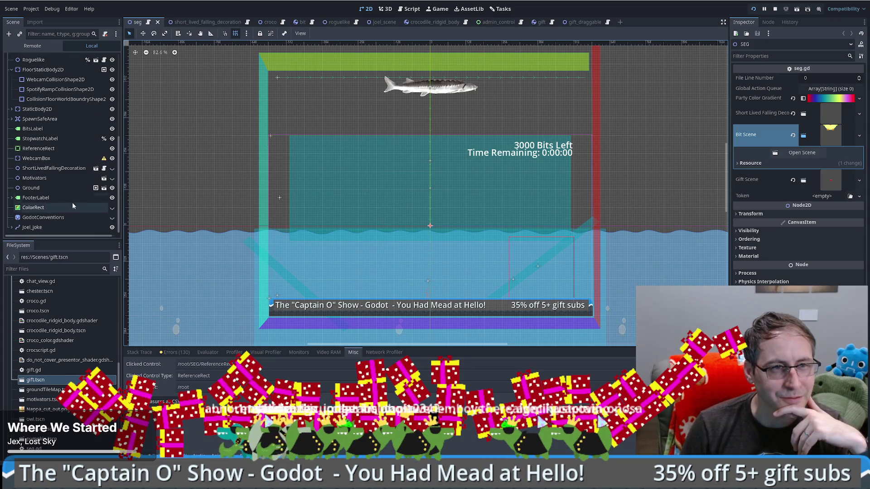
{"action": "scroll", "coordinate": [72, 202], "scroll_direction": "up", "scroll_amount": 7}
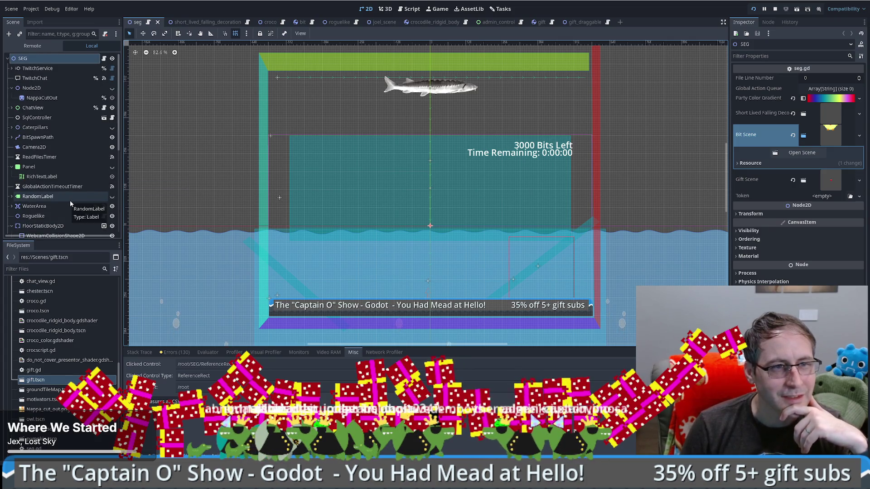
{"action": "scroll", "coordinate": [41, 195], "scroll_direction": "down", "scroll_amount": 3}
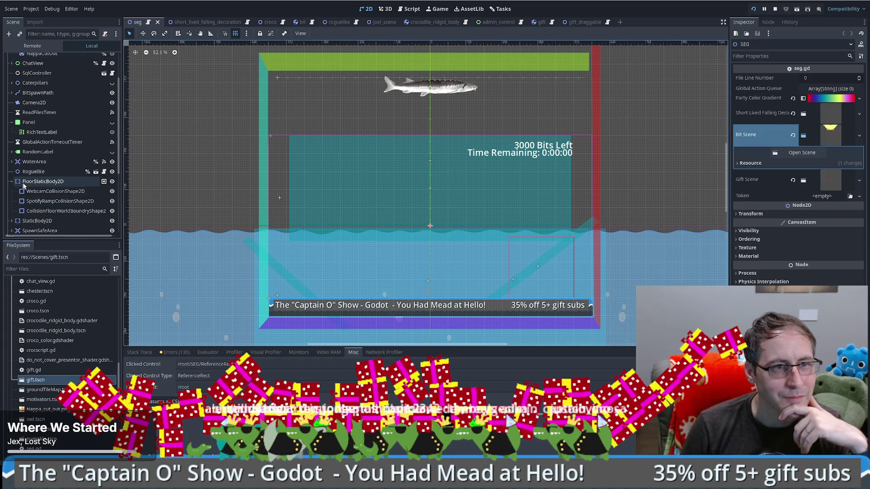
{"action": "scroll", "coordinate": [27, 186], "scroll_direction": "up", "scroll_amount": 3}
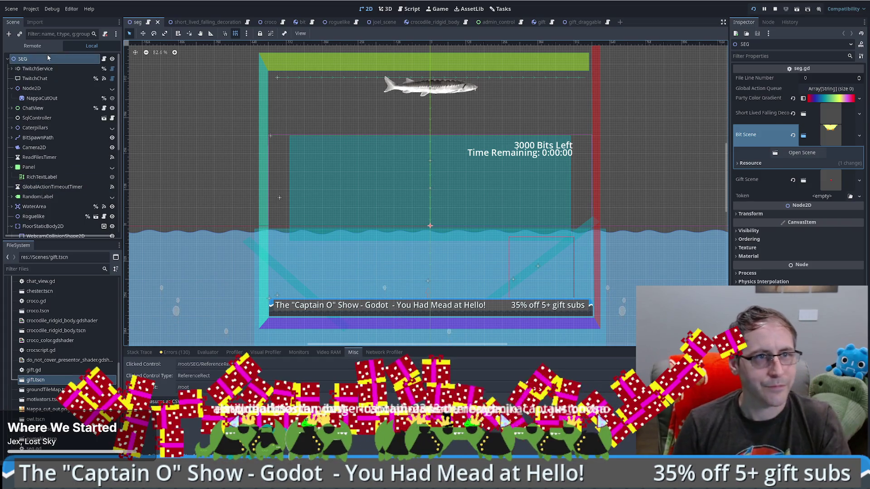
{"action": "left_click", "coordinate": [85, 43]}
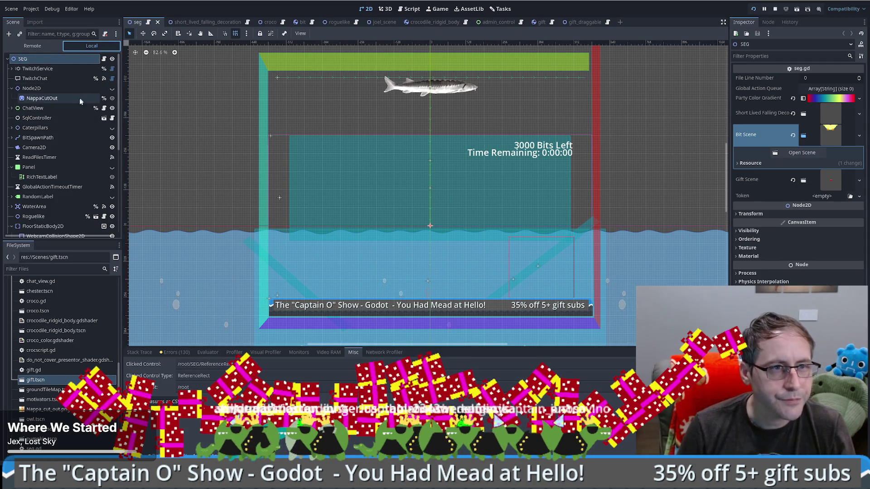
{"action": "scroll", "coordinate": [66, 129], "scroll_direction": "down", "scroll_amount": 3}
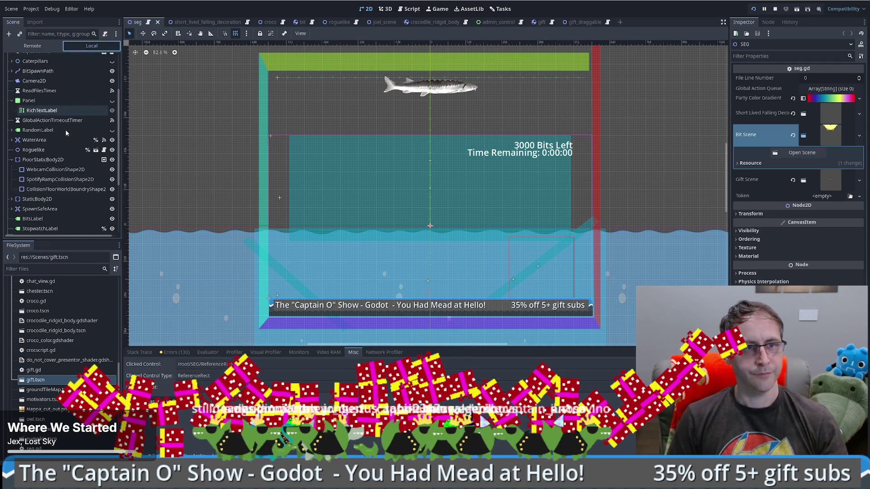
{"action": "left_click", "coordinate": [518, 273]}
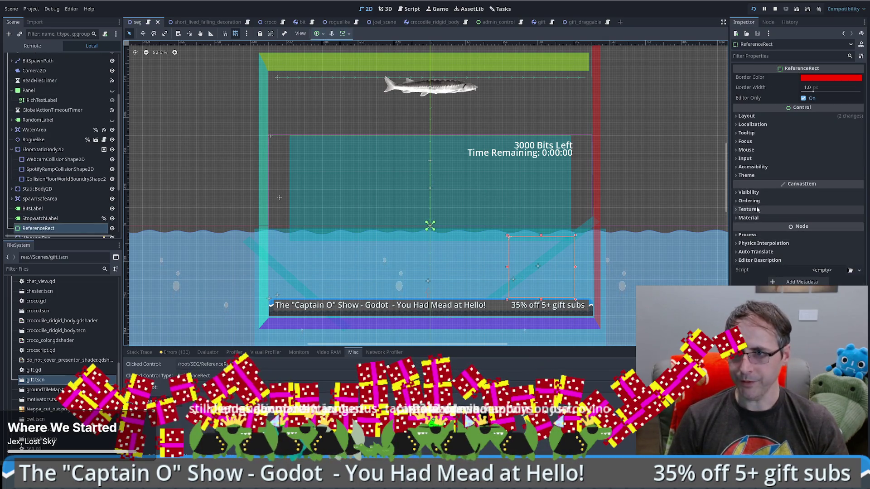
{"action": "left_click", "coordinate": [746, 150]}
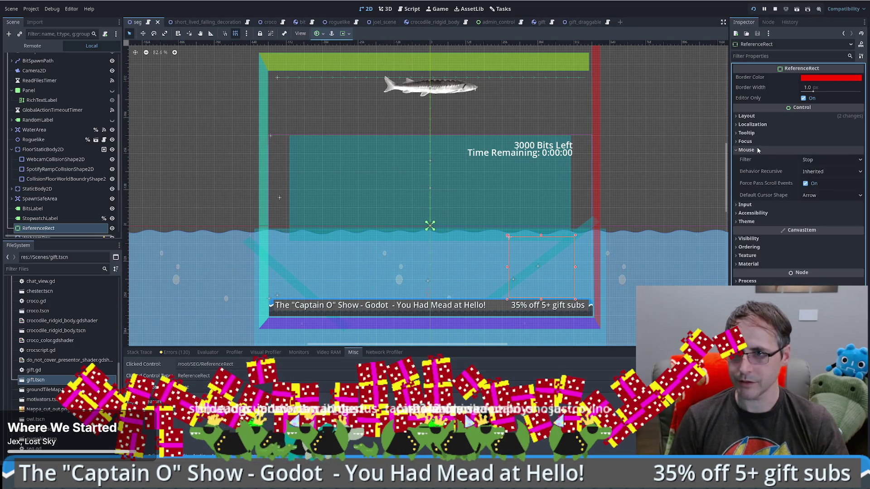
{"action": "left_click", "coordinate": [829, 160]}
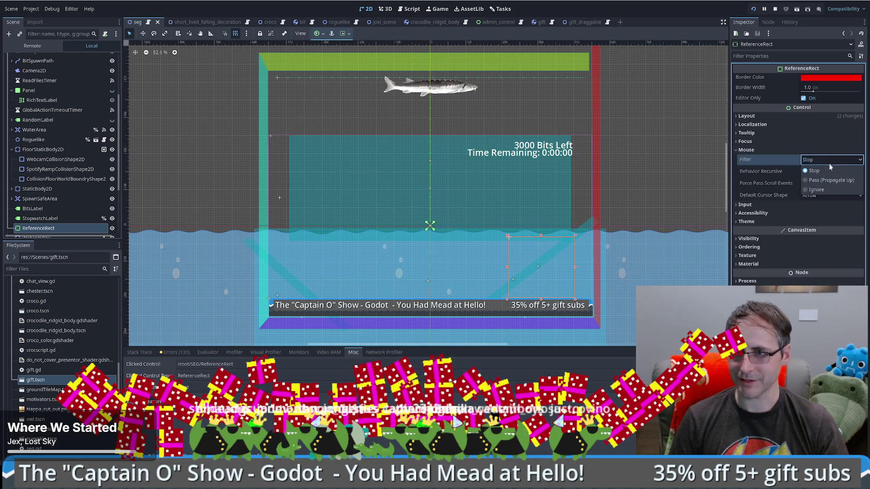
{"action": "left_click", "coordinate": [816, 189]}
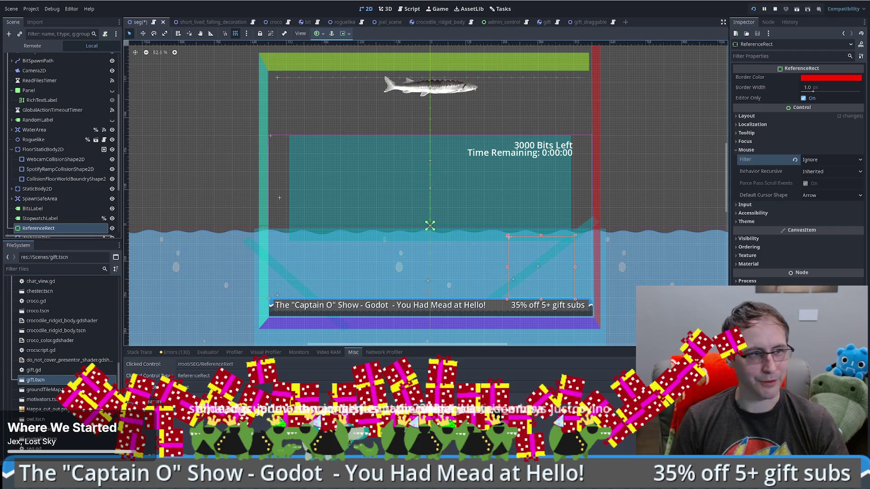
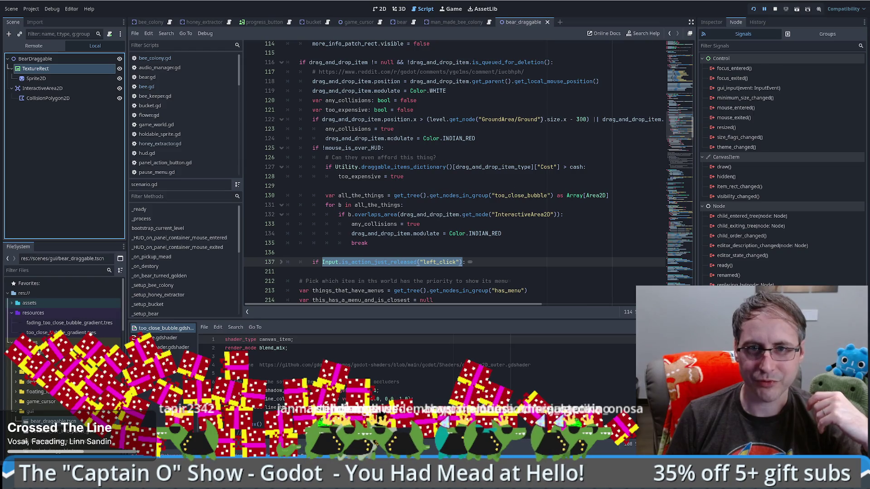
- Run the bee game with F5 until the debugger breaks on bee.gd's freed-instance error
{"action": "left_click", "coordinate": [536, 120]}
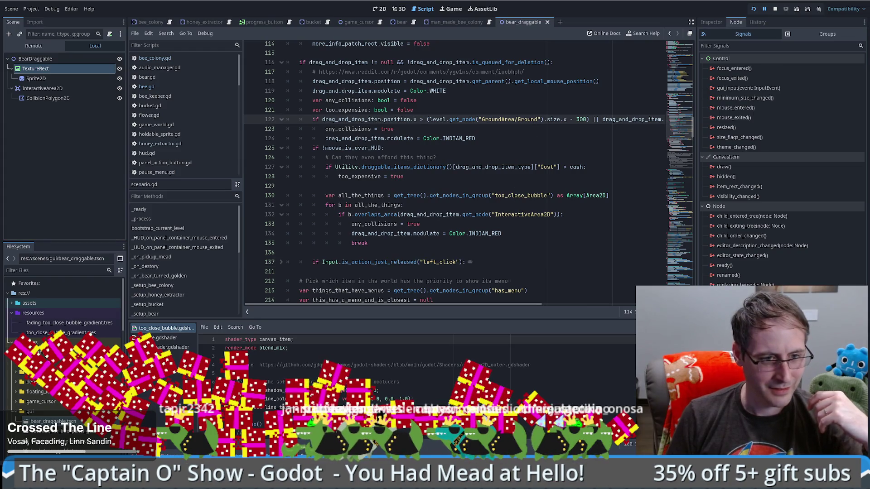
{"action": "key", "text": "F5"}
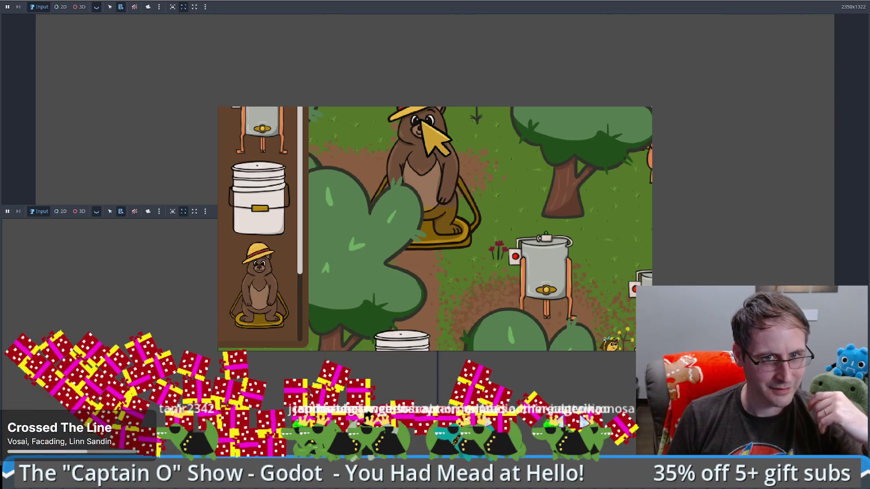
{"action": "key", "text": "F8"}
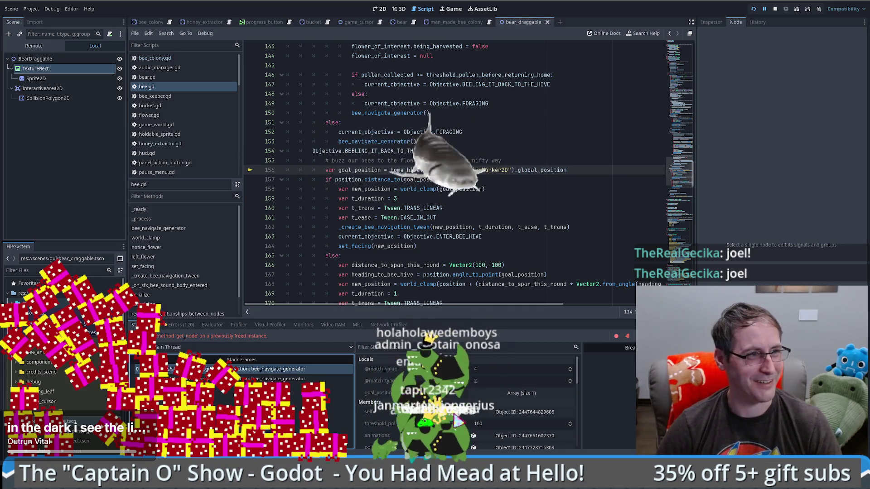
- Select the home_hive reference on line 156 and stop the running game
{"action": "scroll", "coordinate": [497, 149], "scroll_direction": "down", "scroll_amount": 4}
{"action": "scroll", "coordinate": [497, 149], "scroll_direction": "up", "scroll_amount": 6}
{"action": "scroll", "coordinate": [454, 159], "scroll_direction": "down", "scroll_amount": 5}
{"action": "scroll", "coordinate": [404, 173], "scroll_direction": "up", "scroll_amount": 3}
{"action": "double_click", "coordinate": [404, 171]}
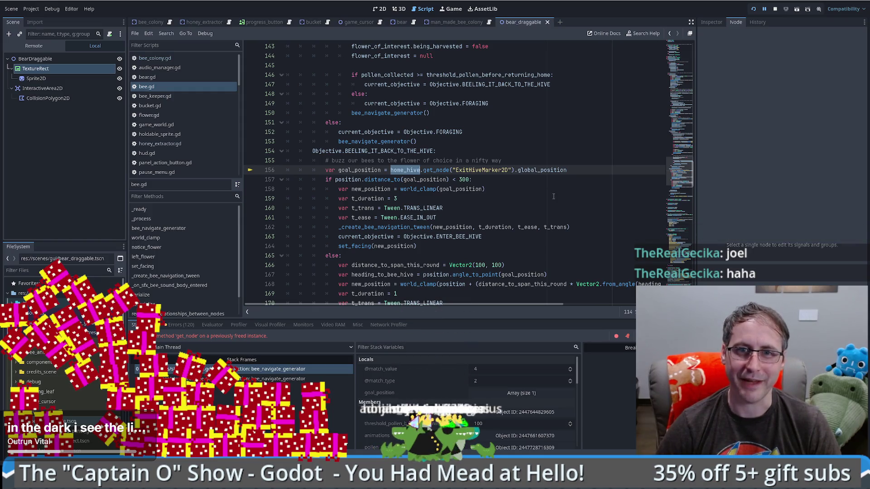
{"action": "left_click", "coordinate": [775, 9]}
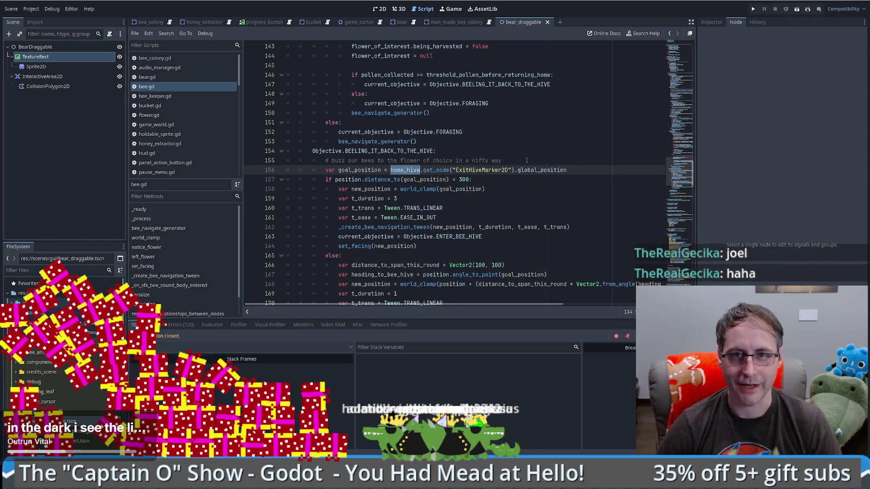
- Delete the extra blank line below the nearby_flowers append line in bee.gd
{"action": "mouse_move", "coordinate": [674, 171]}
{"action": "left_mouse_down"}
{"action": "mouse_move", "coordinate": [678, 190]}
{"action": "mouse_move", "coordinate": [679, 175]}
{"action": "mouse_move", "coordinate": [681, 184]}
{"action": "left_mouse_up"}
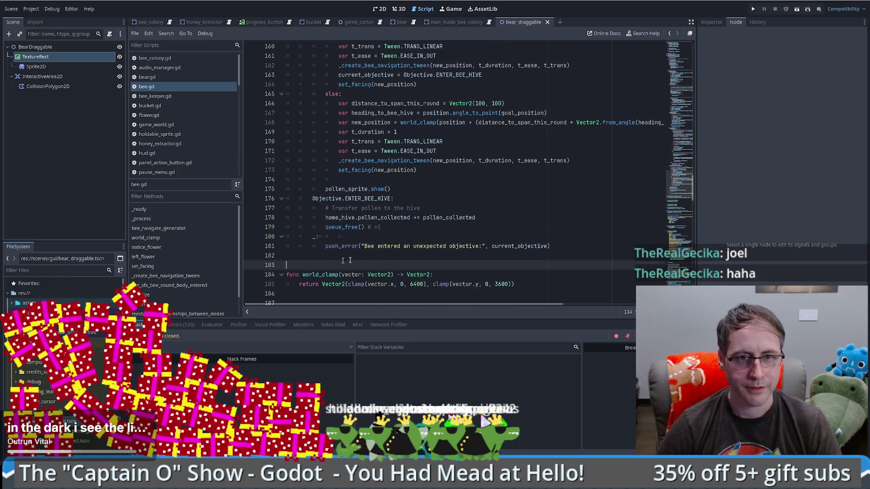
{"action": "scroll", "coordinate": [327, 264], "scroll_direction": "down", "scroll_amount": 7}
{"action": "scroll", "coordinate": [427, 208], "scroll_direction": "up", "scroll_amount": 3}
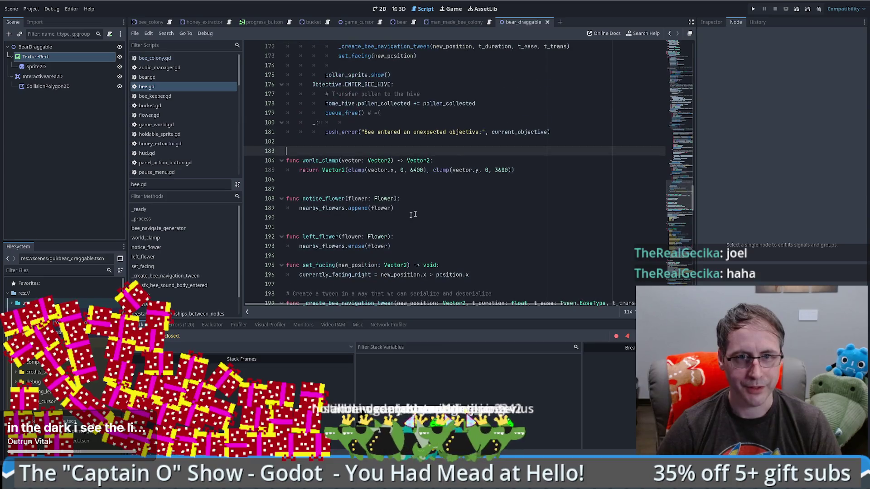
{"action": "left_click", "coordinate": [427, 208]}
{"action": "key", "text": "Delete"}
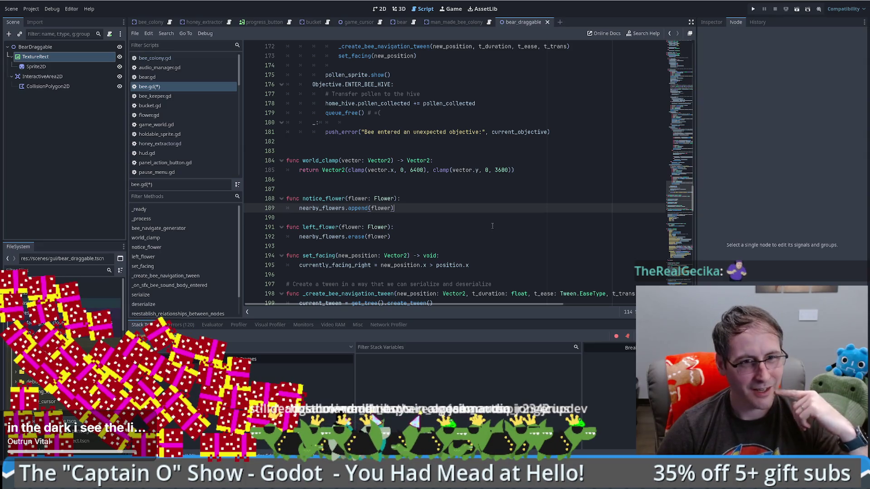
{"action": "scroll", "coordinate": [486, 227], "scroll_direction": "down", "scroll_amount": 2}
{"action": "scroll", "coordinate": [453, 249], "scroll_direction": "up", "scroll_amount": 4}
{"action": "left_click", "coordinate": [452, 258]}
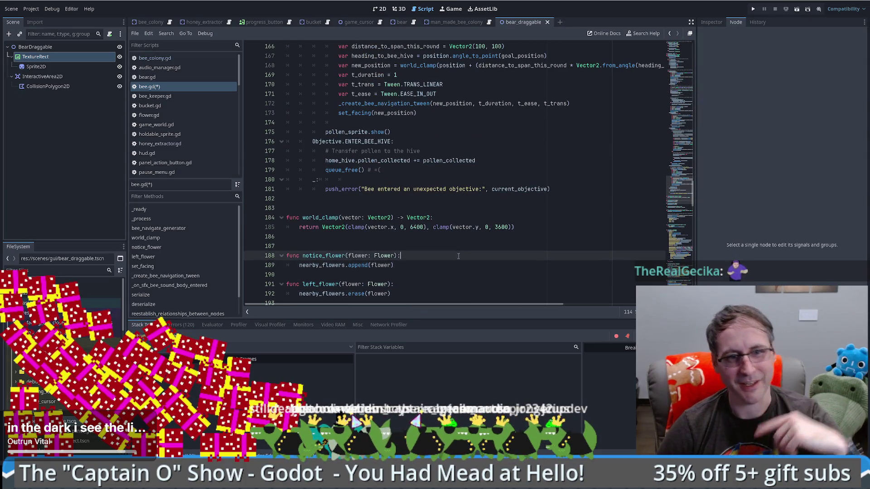
{"action": "scroll", "coordinate": [452, 269], "scroll_direction": "down", "scroll_amount": 5}
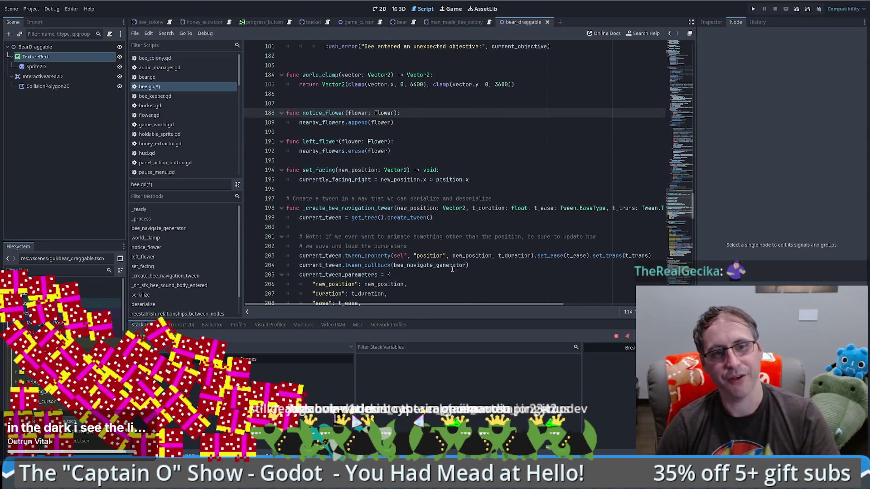
- Start a get_home_hive() function returning BeeColony below set_facing
{"action": "left_click", "coordinate": [480, 182]}
{"action": "key", "text": "Return"}
{"action": "key", "text": "Return"}
{"action": "type", "text": "func get"}
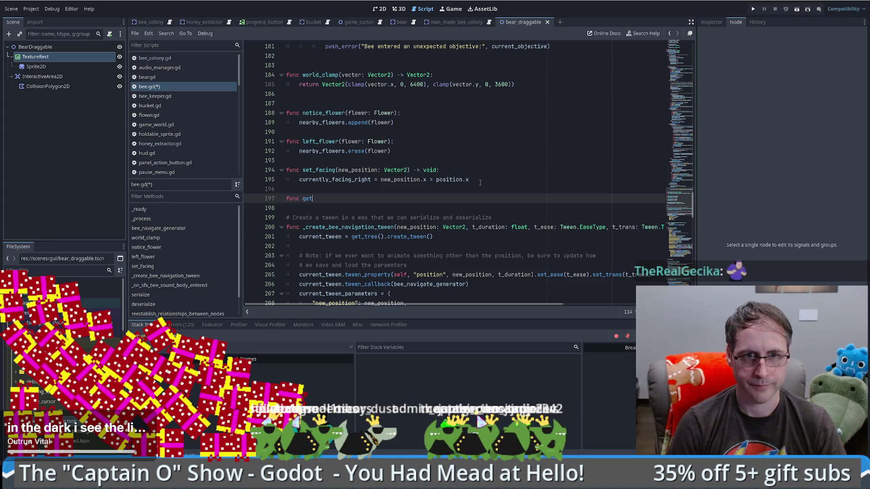
{"action": "type", "text": "_"}
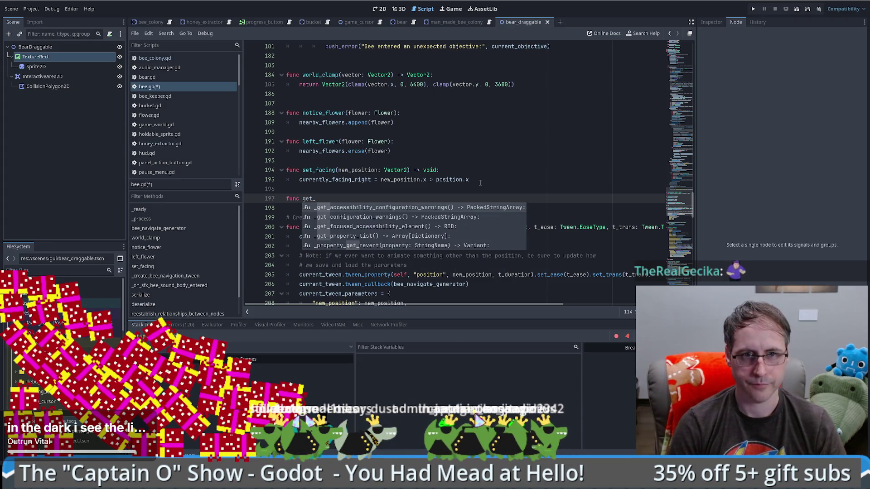
{"action": "type", "text": "home_hive"}
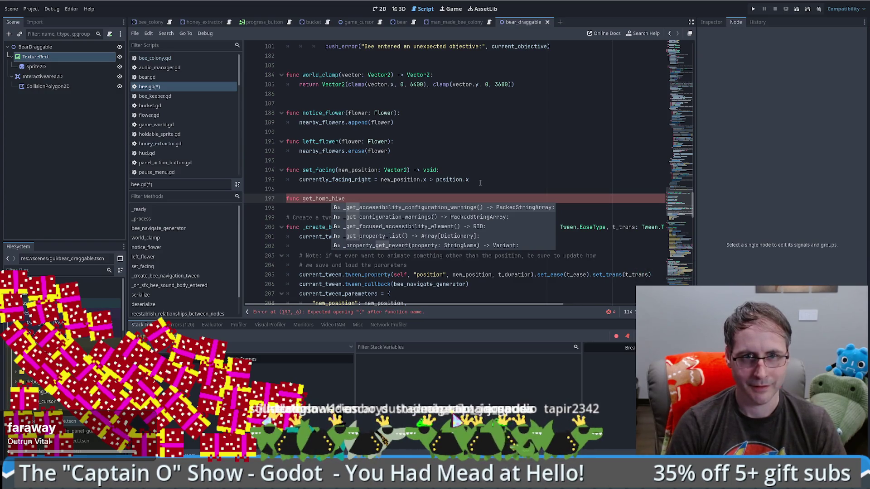
{"action": "type", "text": "()"}
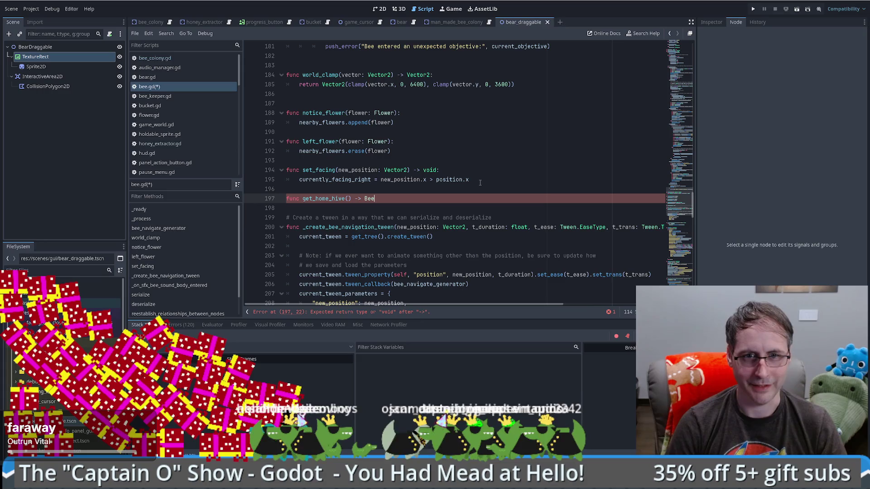
{"action": "type", "text": "C"}
{"action": "key", "text": "Return"}
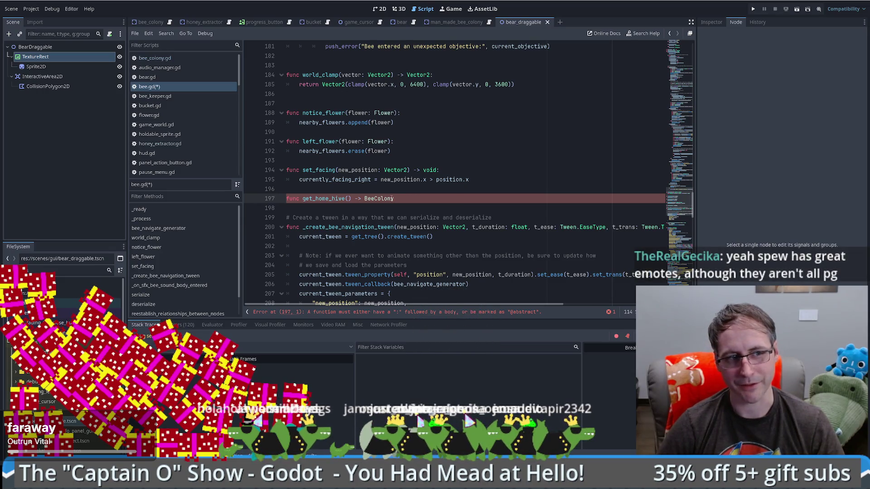
{"action": "type", "text": ":"}
{"action": "key", "text": "Return"}
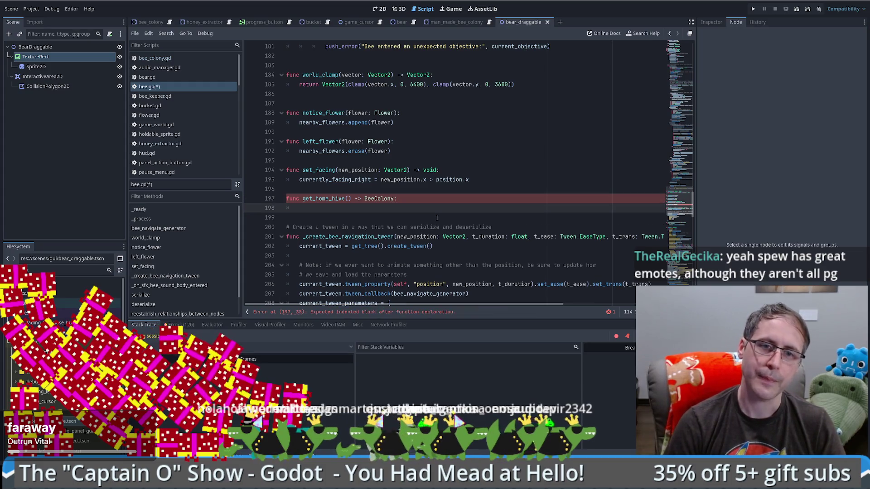
- Return home_hive when is_instance_valid and not is_queued_for_deletion
{"action": "type", "text": "if home_hive"}
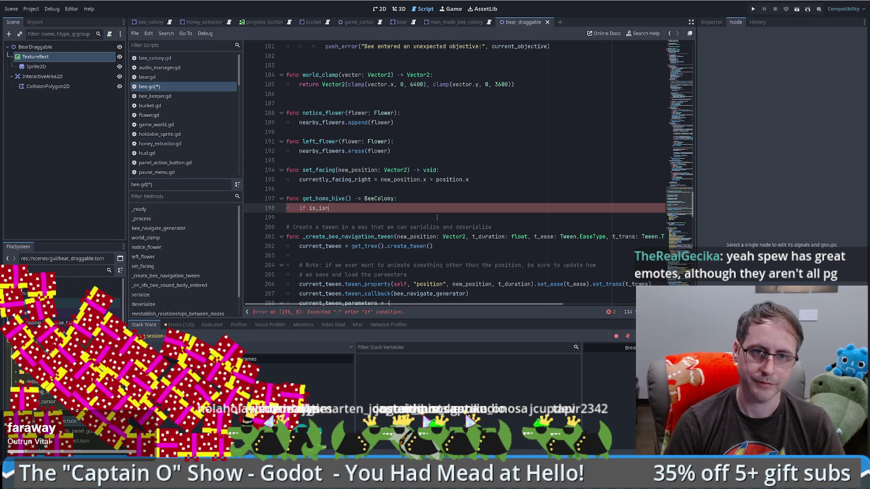
{"action": "key", "text": "BackSpace"}
{"action": "key", "text": "BackSpace"}
{"action": "type", "text": "nst"}
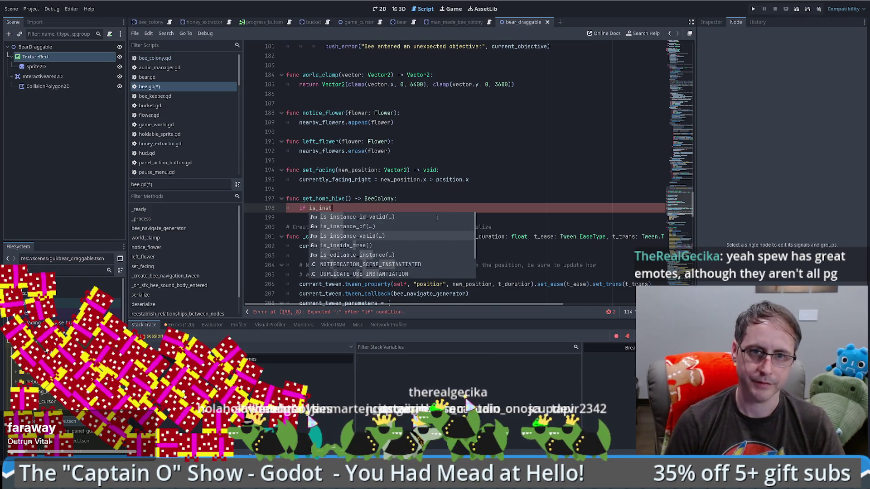
{"action": "key", "text": "Return"}
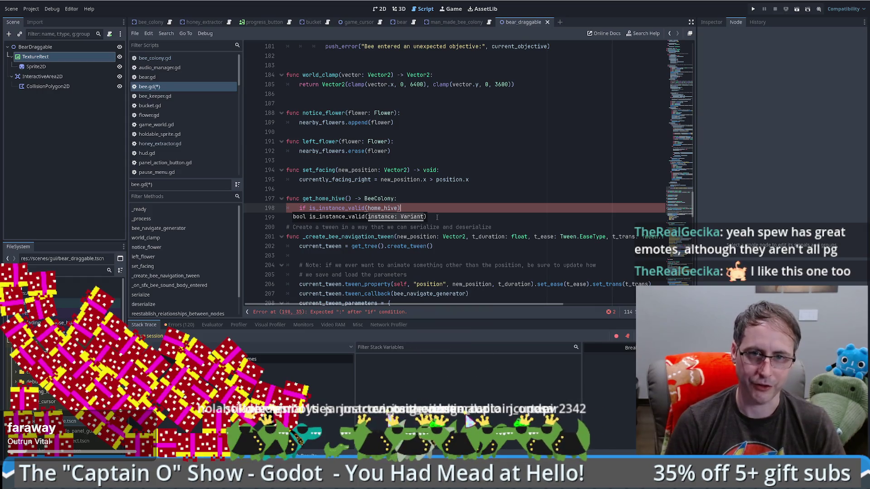
{"action": "type", "text": " && home_hive.isqu"}
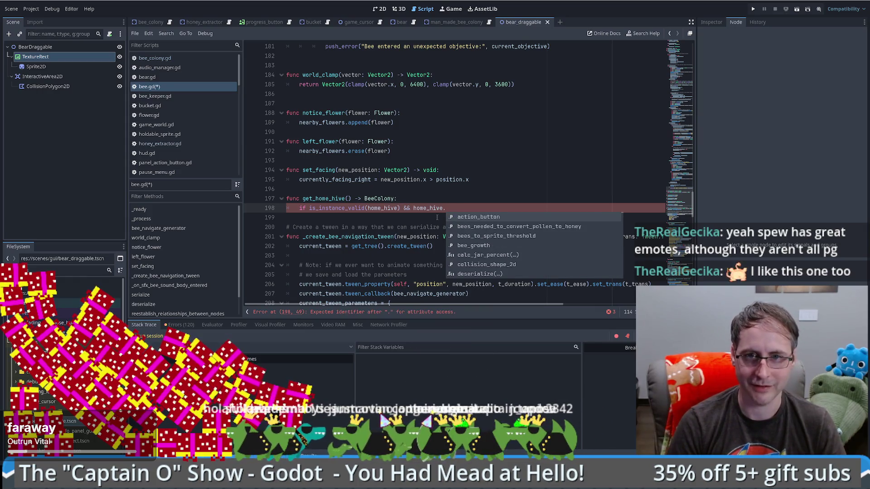
{"action": "key", "text": "Return"}
{"action": "key", "text": "ctrl+Left"}
{"action": "key", "text": "ctrl+Left"}
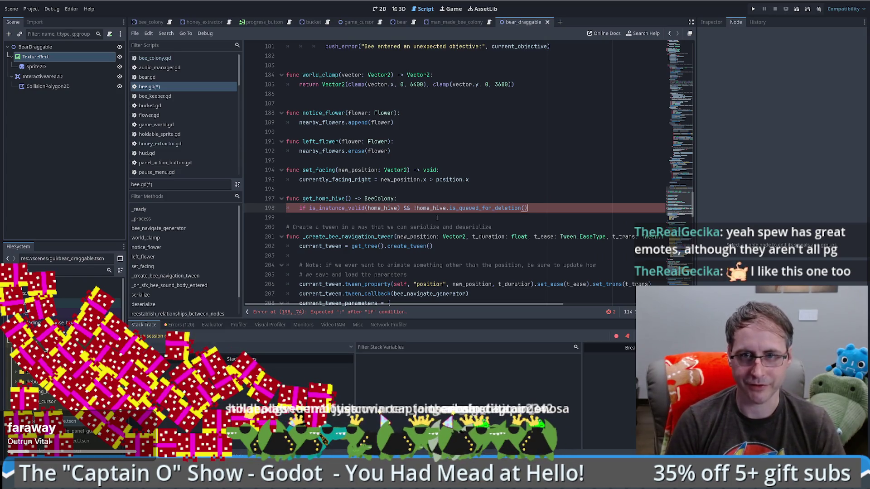
{"action": "type", "text": ":"}
{"action": "key", "text": "Return"}
{"action": "type", "text": "return home_hive"}
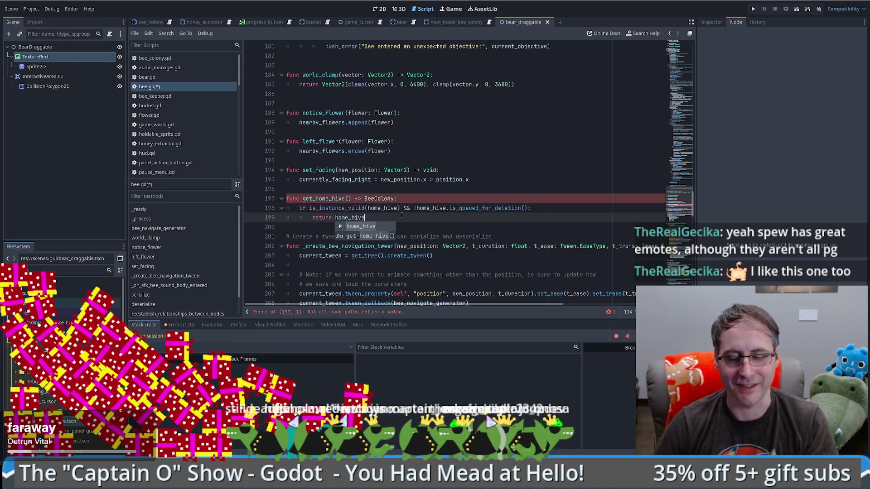
{"action": "key", "text": "Escape"}
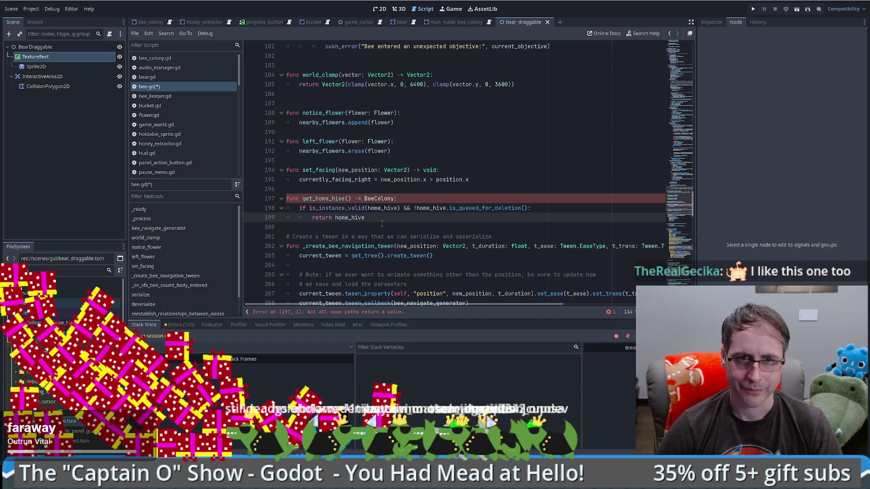
{"action": "left_click", "coordinate": [352, 218], "text": "ctrl"}
{"action": "key", "text": "alt+Left"}
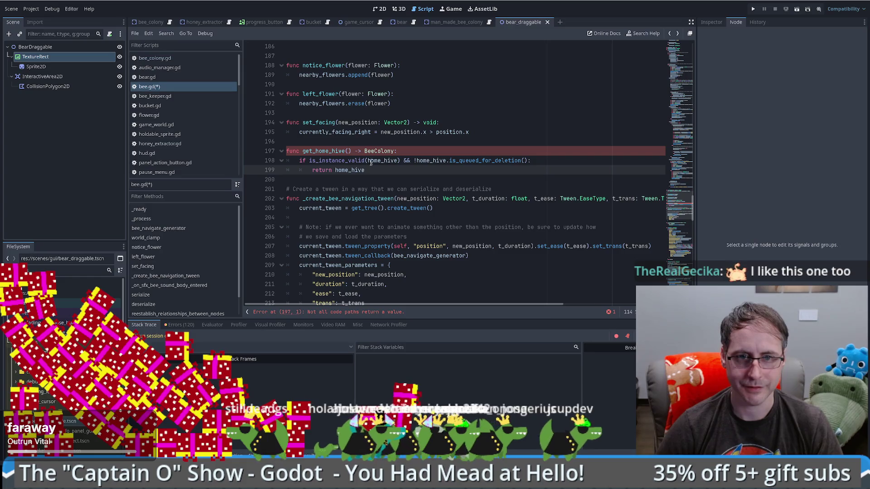
- Add a fallback 'return null' line at the end of get_home_hive
{"action": "key", "text": "Return"}
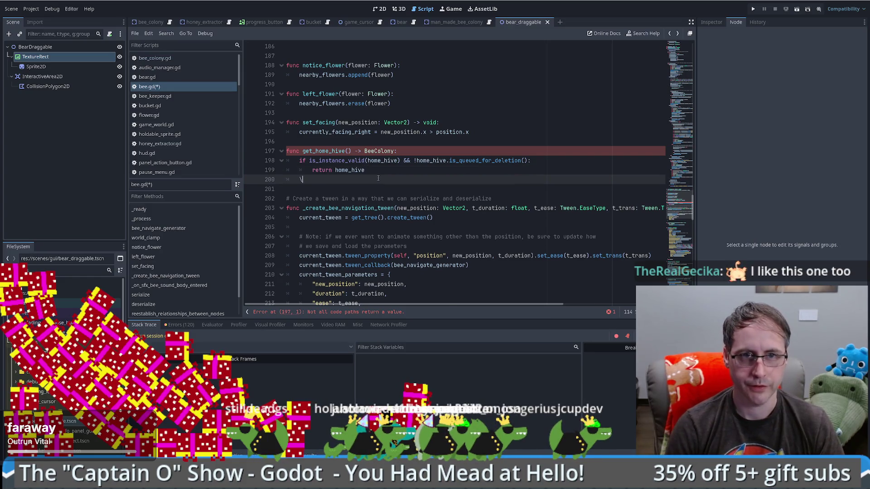
{"action": "type", "text": "ret"}
{"action": "key", "text": "BackSpace"}
{"action": "key", "text": "BackSpace"}
{"action": "key", "text": "BackSpace"}
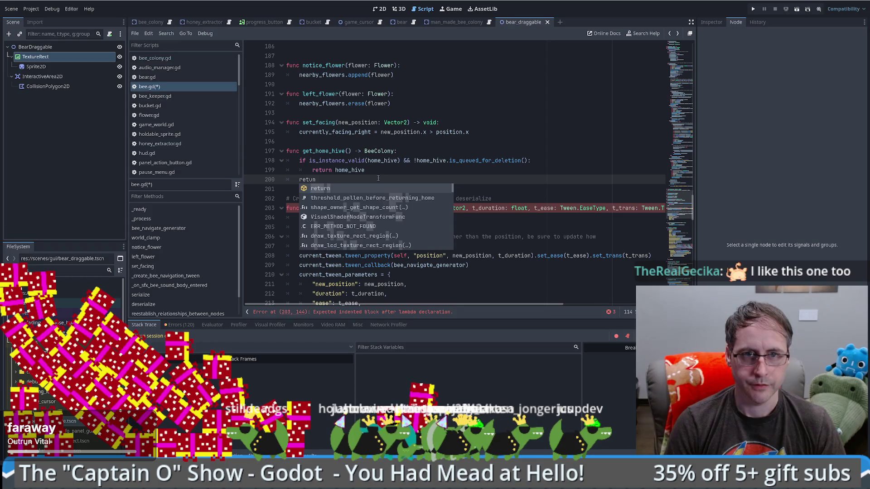
{"action": "type", "text": "ur"}
{"action": "key", "text": "BackSpace"}
{"action": "key", "text": "BackSpace"}
{"action": "type", "text": "rn null:"}
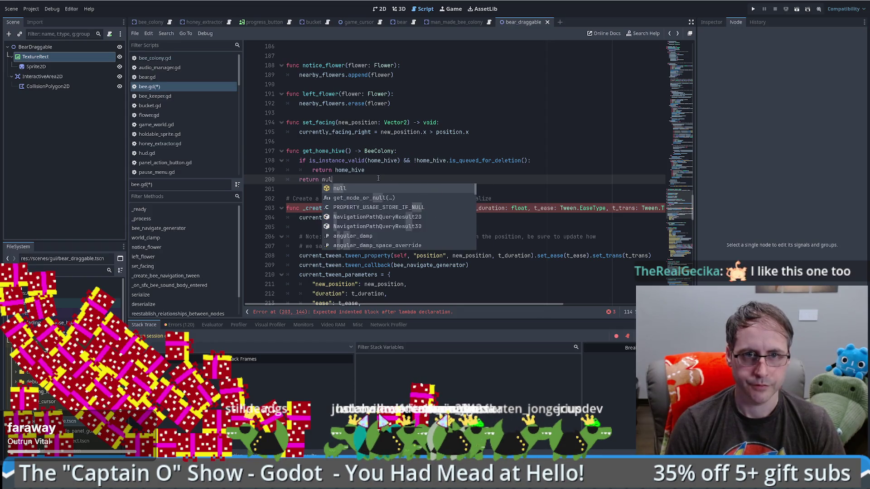
{"action": "key", "text": "BackSpace"}
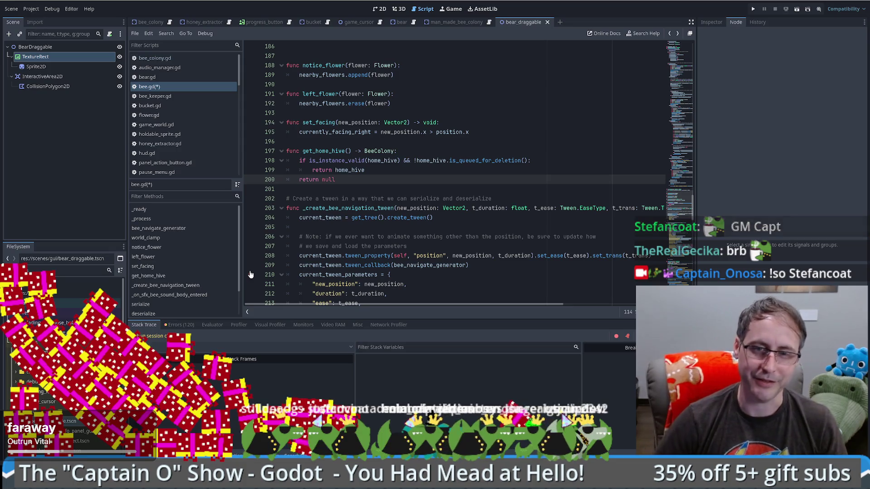
- Review get_home_hive's return lines, then jump back to line 1 of bee.gd
{"action": "left_click", "coordinate": [386, 174]}
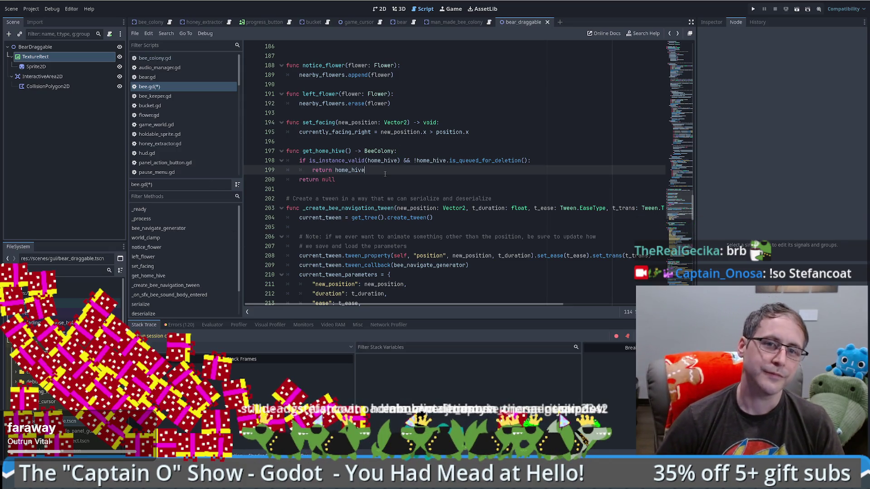
{"action": "left_click", "coordinate": [390, 181]}
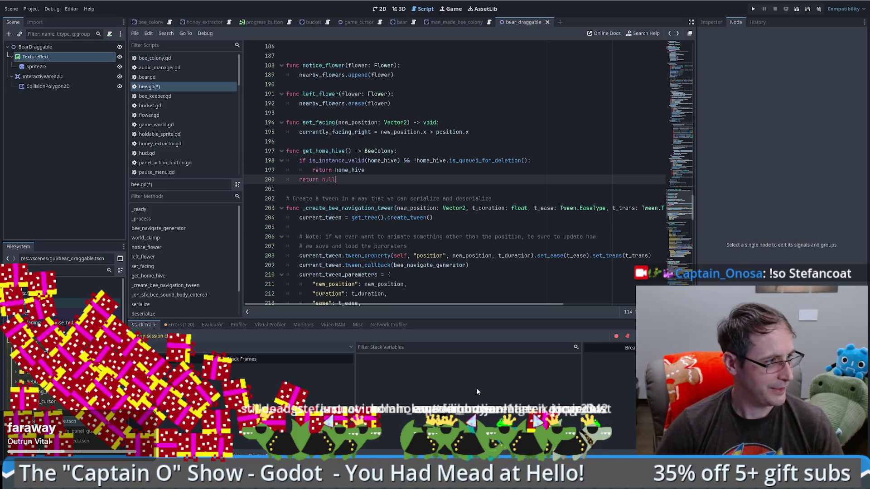
{"action": "left_click", "coordinate": [409, 168]}
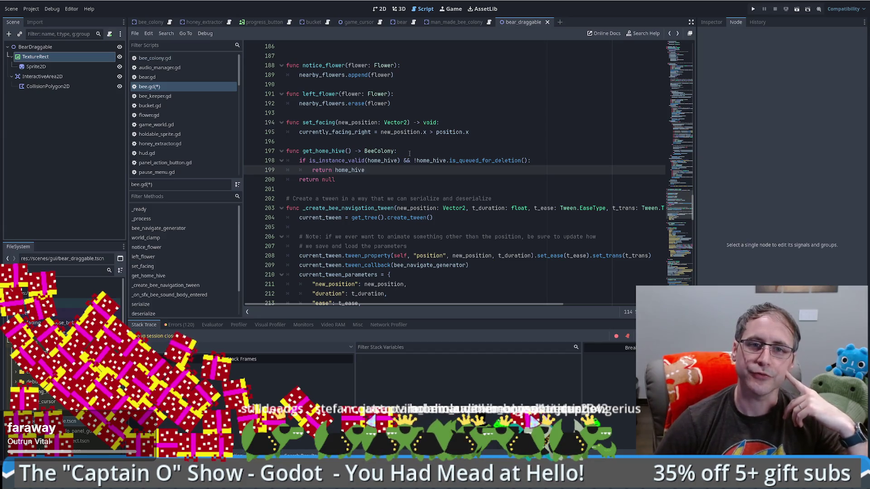
{"action": "mouse_move", "coordinate": [420, 165]}
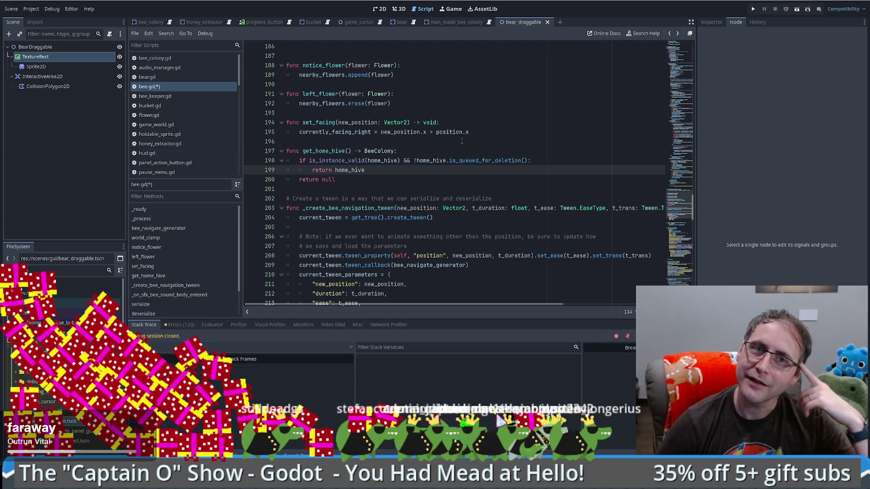
{"action": "left_click_drag", "start_coordinate": [675, 218], "coordinate": [657, 62]}
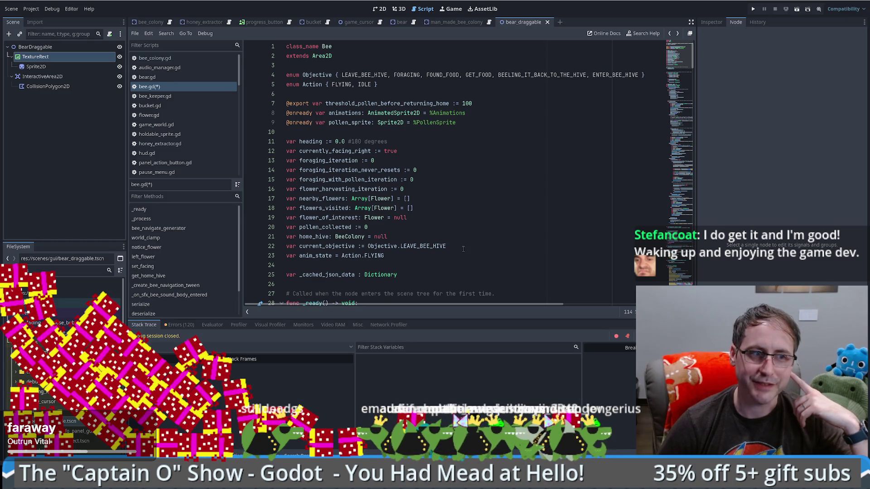
{"action": "mouse_move", "coordinate": [671, 79]}
{"action": "left_mouse_down"}
{"action": "mouse_move", "coordinate": [682, 128]}
{"action": "mouse_move", "coordinate": [686, 112]}
{"action": "left_mouse_up"}
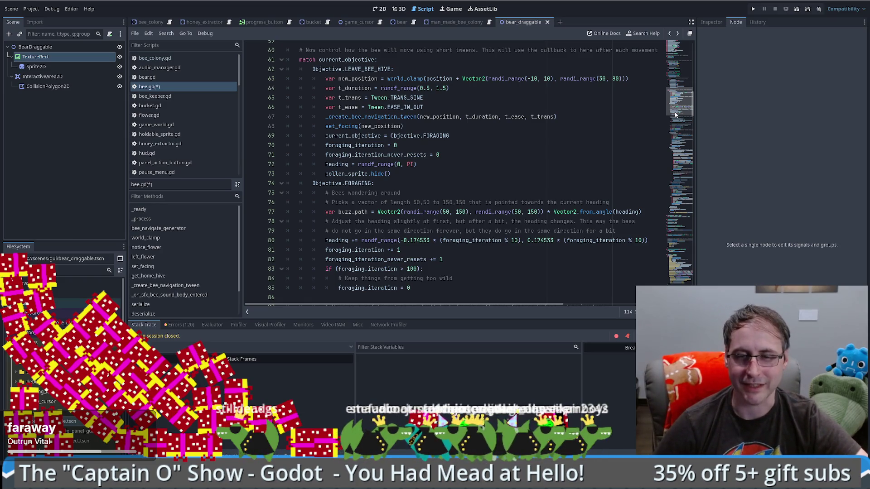
{"action": "left_click_drag", "start_coordinate": [674, 110], "coordinate": [688, 196]}
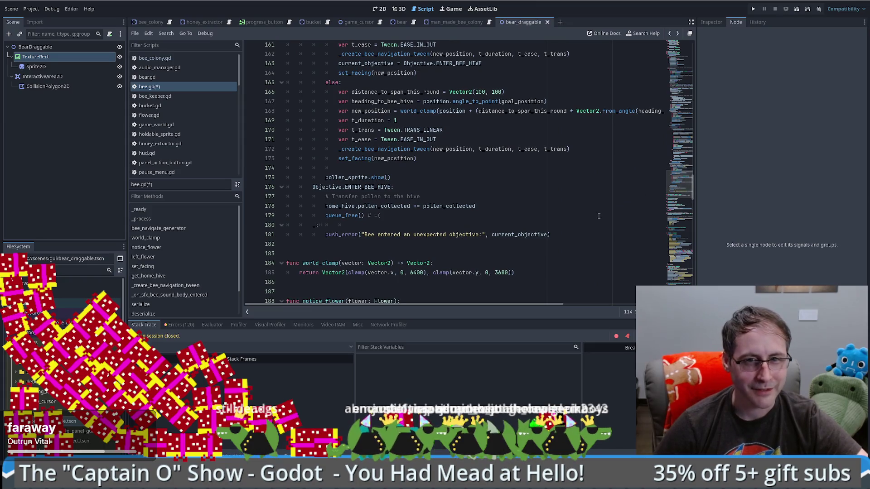
{"action": "left_click", "coordinate": [567, 210]}
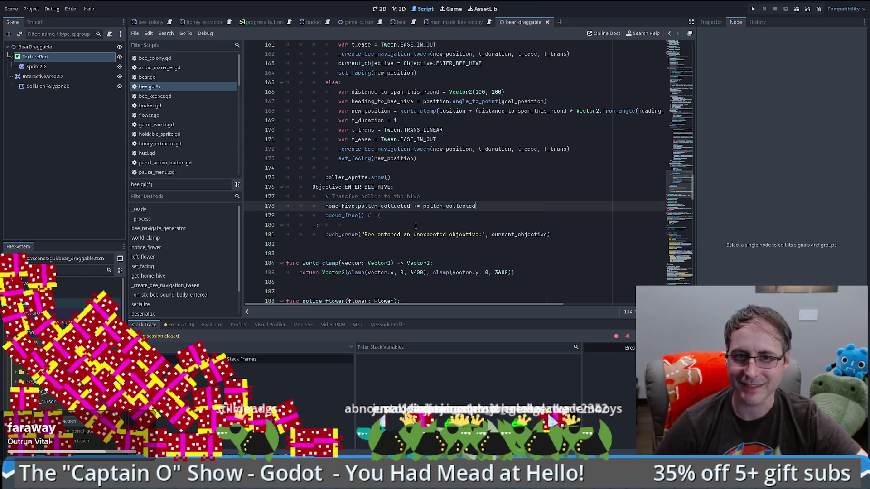
{"action": "scroll", "coordinate": [589, 190], "scroll_direction": "up", "scroll_amount": 3}
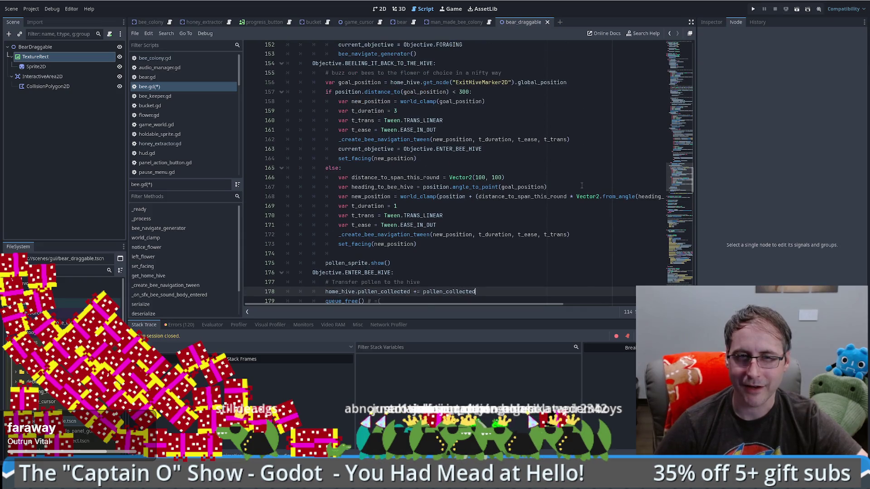
{"action": "scroll", "coordinate": [586, 186], "scroll_direction": "down", "scroll_amount": 8}
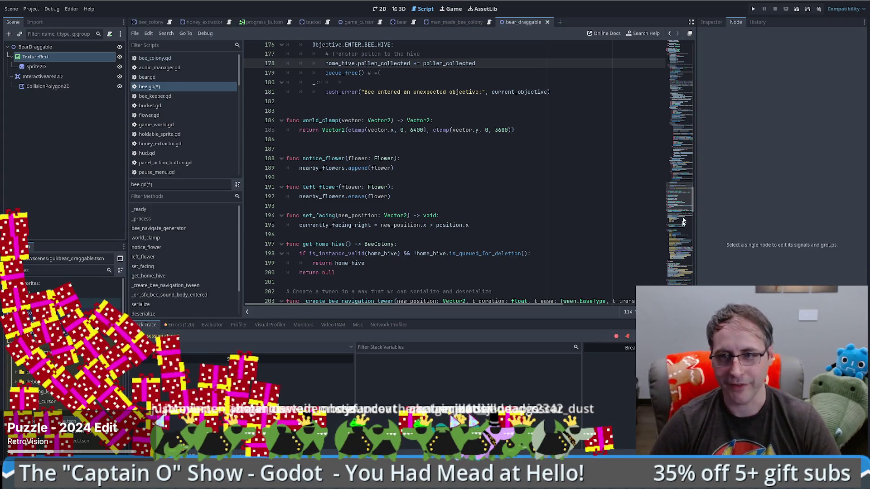
{"action": "scroll", "coordinate": [679, 232], "scroll_direction": "up", "scroll_amount": 20}
{"action": "left_click", "coordinate": [510, 203]}
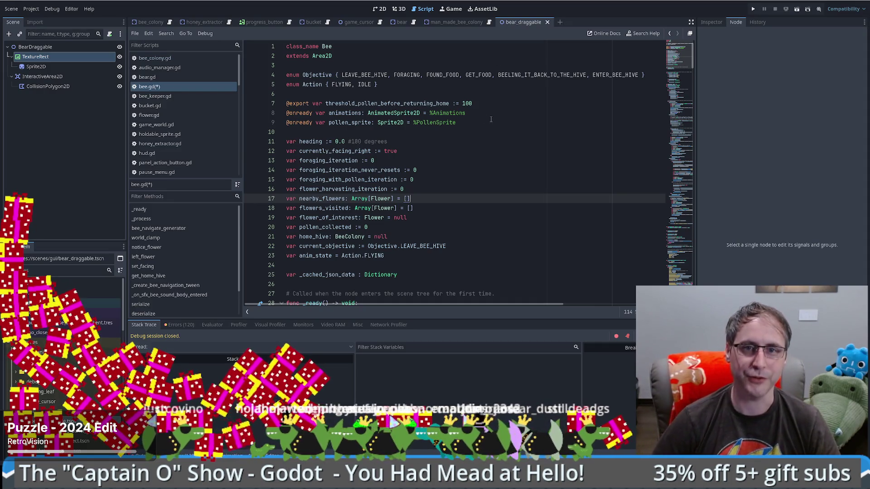
{"action": "left_click", "coordinate": [471, 66]}
- Add 'signal looking_for_new_home' on a new line after the extends line
{"action": "key", "text": "Return"}
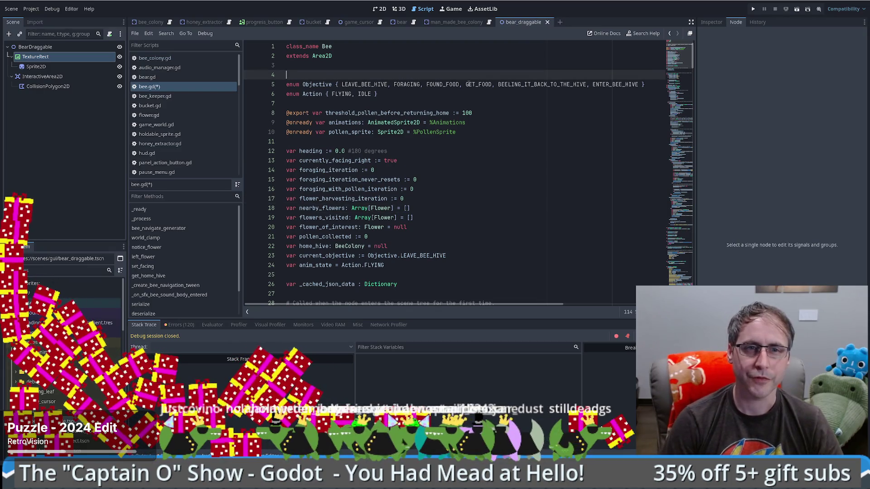
{"action": "type", "text": "signal "}
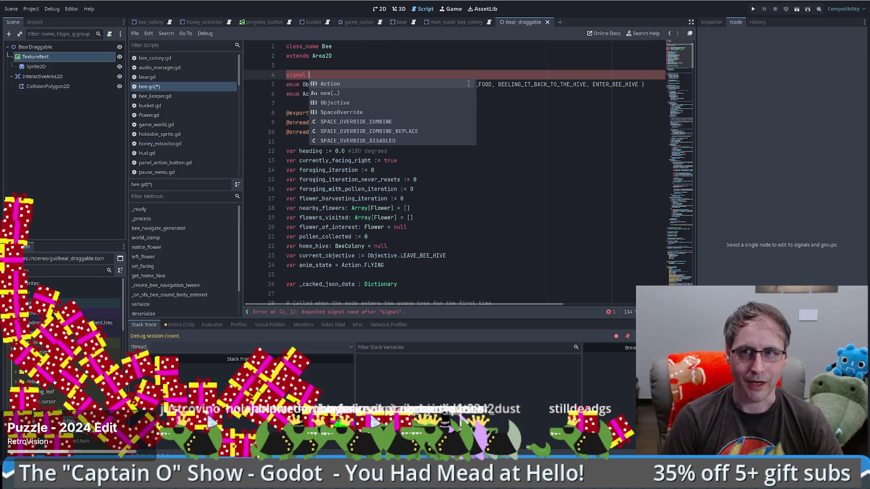
{"action": "type", "text": "find_new_home"}
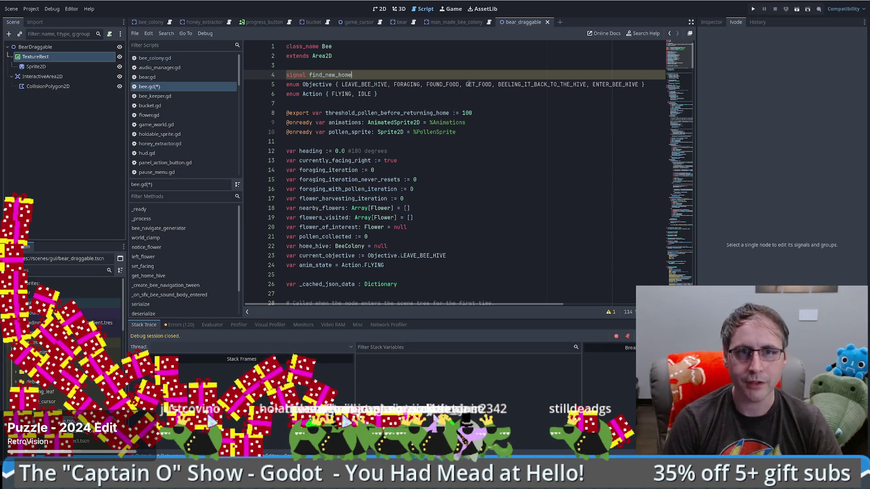
{"action": "key", "text": "BackSpace"}
{"action": "key", "text": "BackSpace"}
{"action": "key", "text": "BackSpace"}
{"action": "type", "text": "nee"}
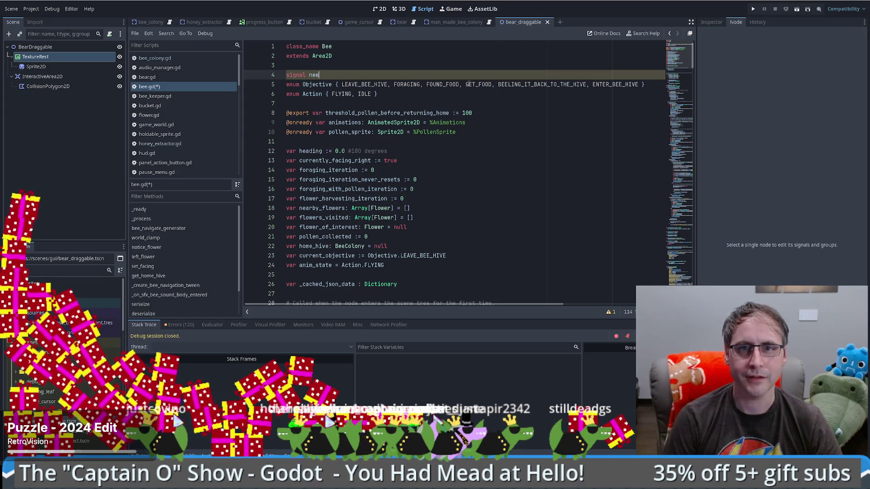
{"action": "key", "text": "BackSpace"}
{"action": "type", "text": "looking_forHo"}
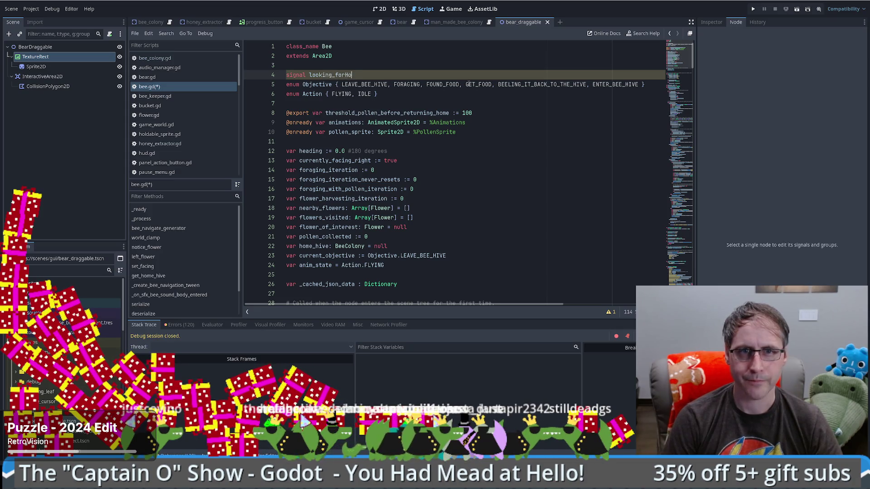
{"action": "key", "text": "BackSpace"}
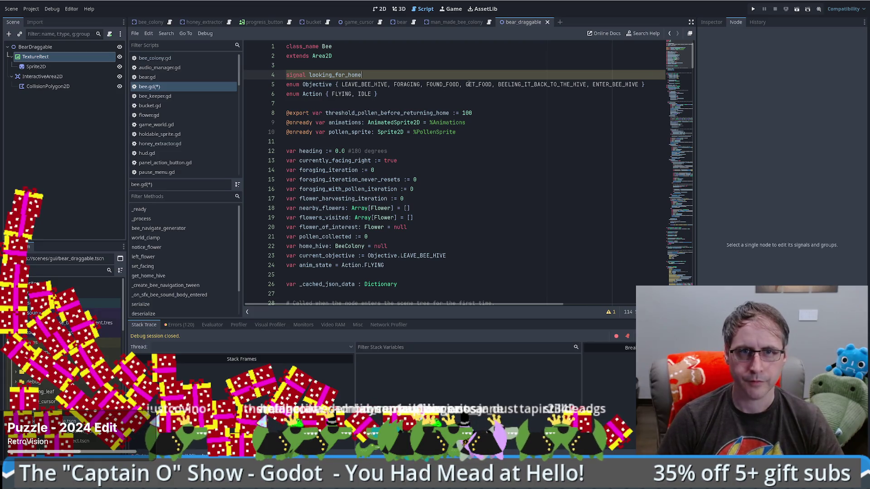
{"action": "type", "text": "ng"}
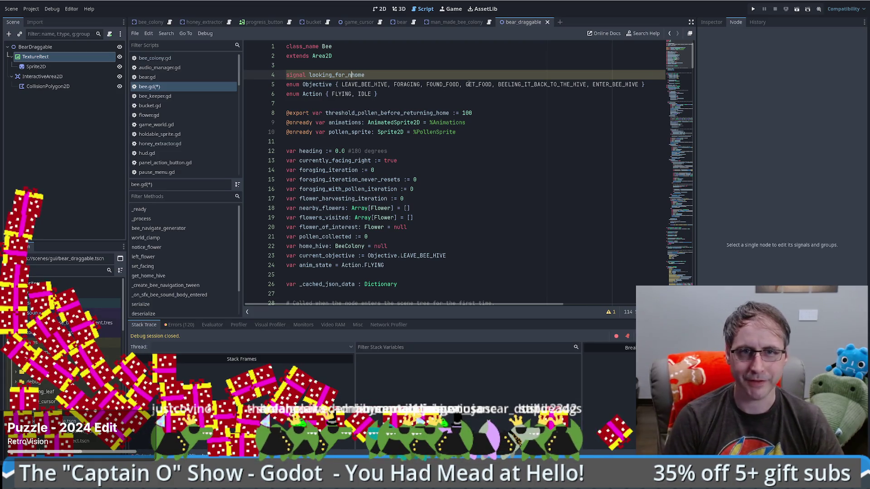
{"action": "type", "text": "_"}
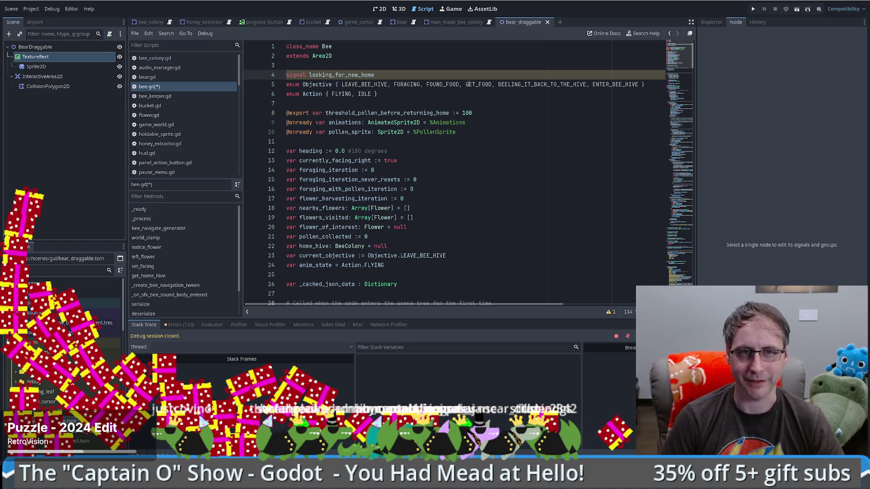
{"action": "key", "text": "Return"}
{"action": "left_click", "coordinate": [408, 151]}
- Type 'var looking_for_new_home : bool = false' below the member variables, then undo it
{"action": "left_click", "coordinate": [425, 275]}
{"action": "key", "text": "Return"}
{"action": "type", "text": "var looking_for_new_home"}
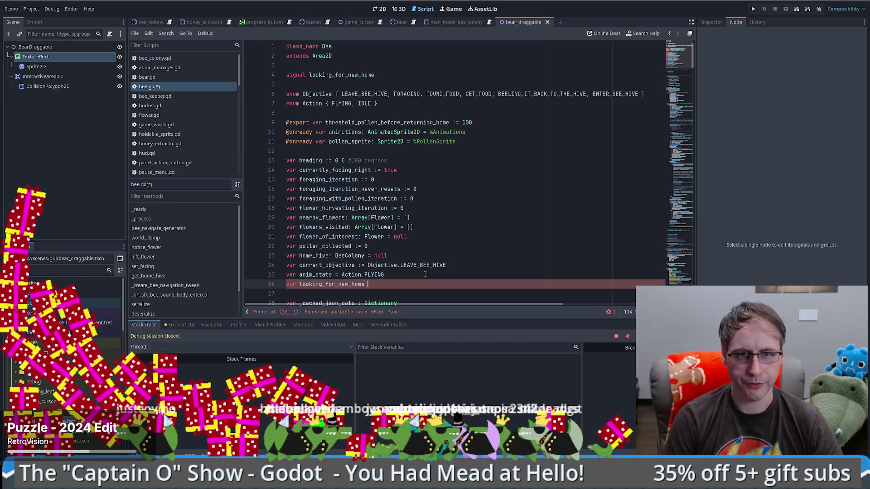
{"action": "type", "text": ": boolean"}
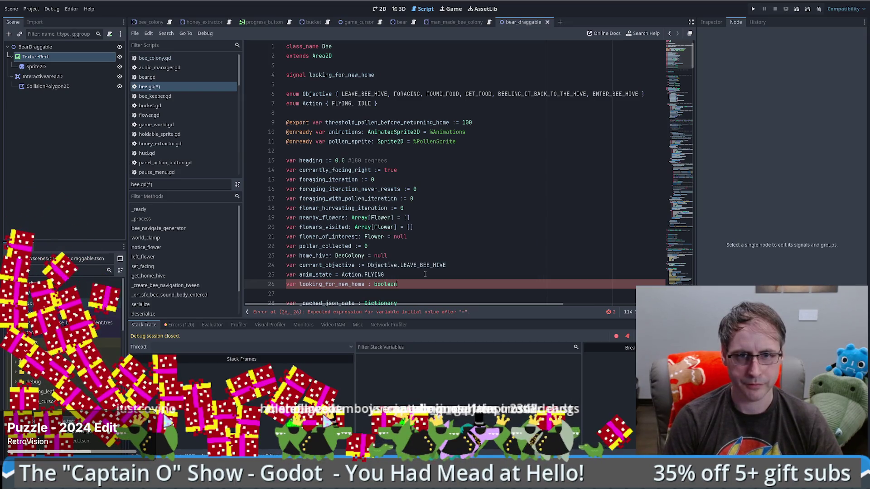
{"action": "key", "text": "BackSpace"}
{"action": "key", "text": "BackSpace"}
{"action": "key", "text": "BackSpace"}
{"action": "type", "text": "= fals"}
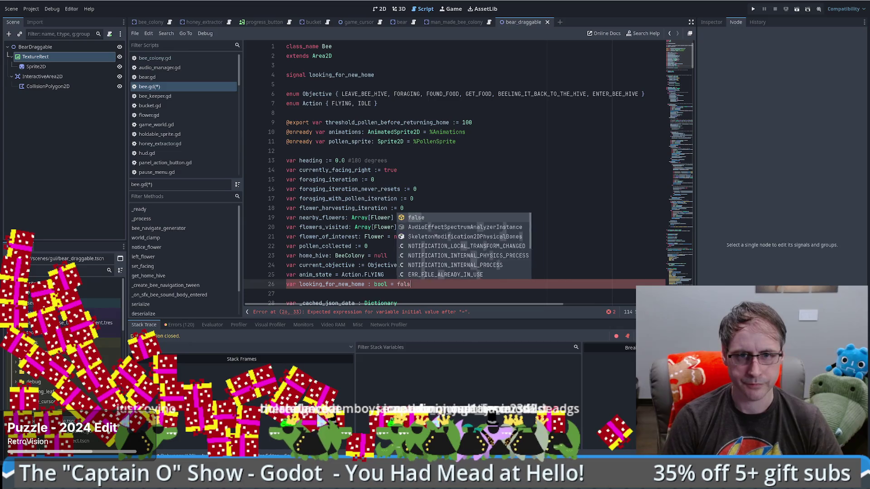
{"action": "key", "text": "Return"}
{"action": "left_click", "coordinate": [512, 236]}
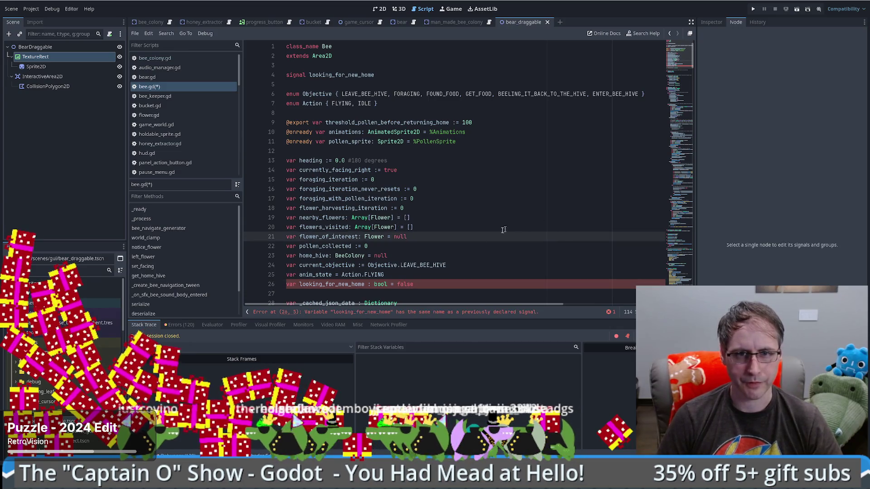
{"action": "left_click", "coordinate": [364, 285]}
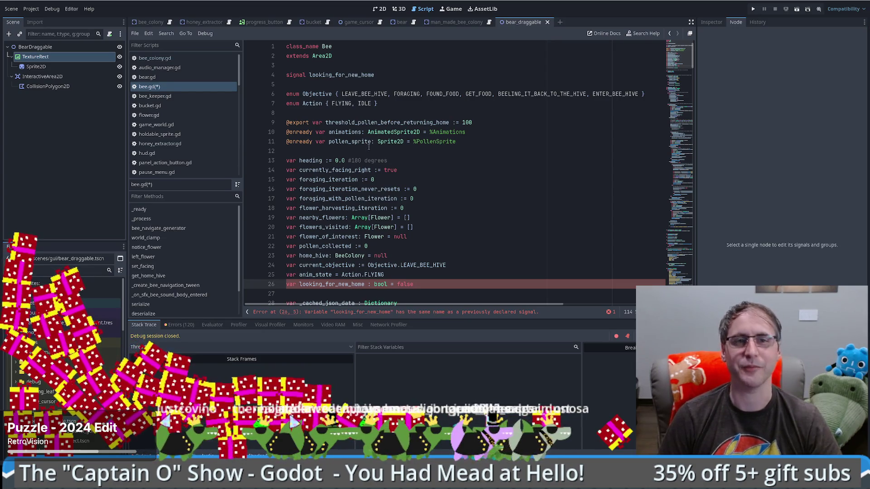
{"action": "key", "text": "ctrl+z"}
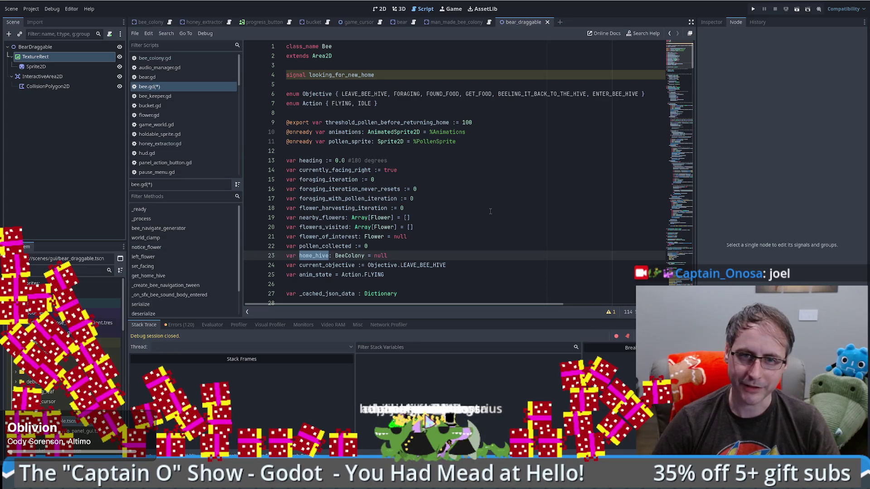
- Select the looking_for_new_home signal name in bee.gd
{"action": "left_click", "coordinate": [506, 193]}
{"action": "scroll", "coordinate": [523, 206], "scroll_direction": "down", "scroll_amount": 2}
{"action": "scroll", "coordinate": [521, 207], "scroll_direction": "up", "scroll_amount": 2}
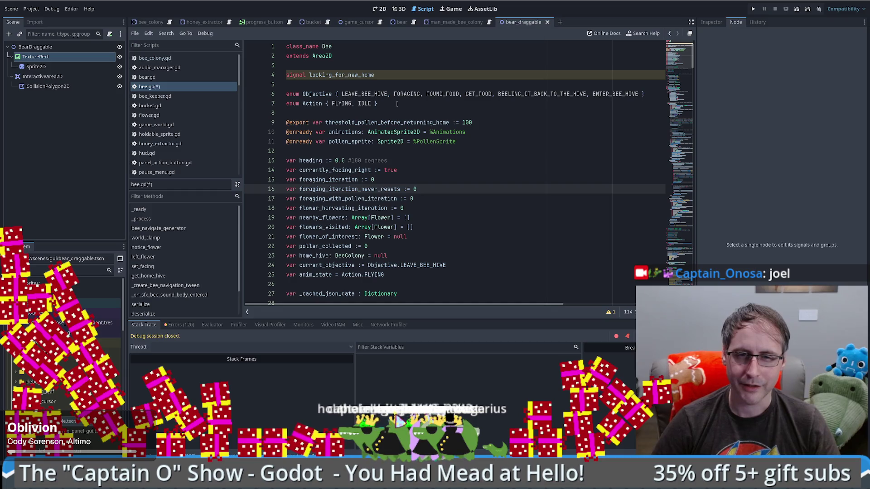
{"action": "double_click", "coordinate": [353, 76]}
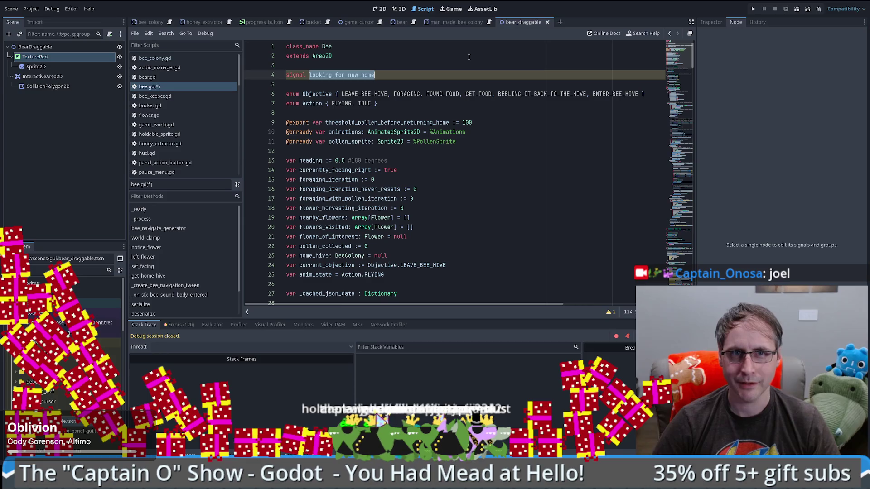
- In bee_colony.gd, select spawn_bee in the spawn timer handler and search the project for it
{"action": "left_click", "coordinate": [170, 22]}
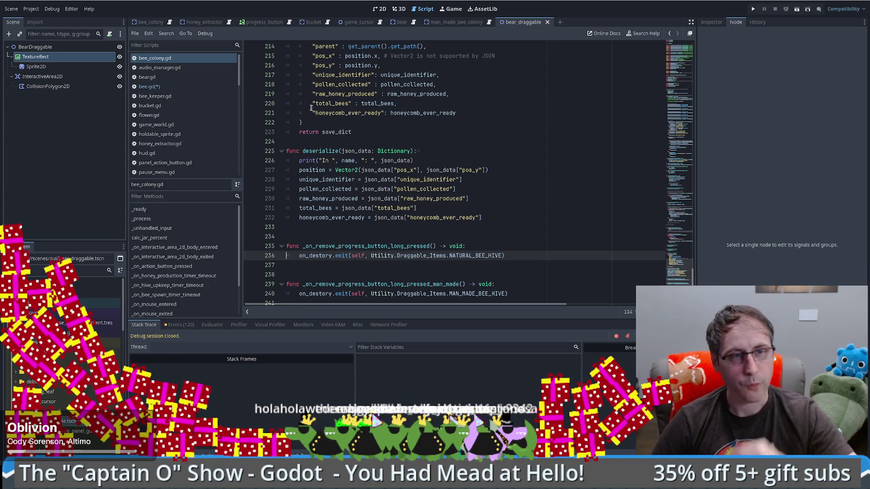
{"action": "scroll", "coordinate": [542, 156], "scroll_direction": "up", "scroll_amount": 7}
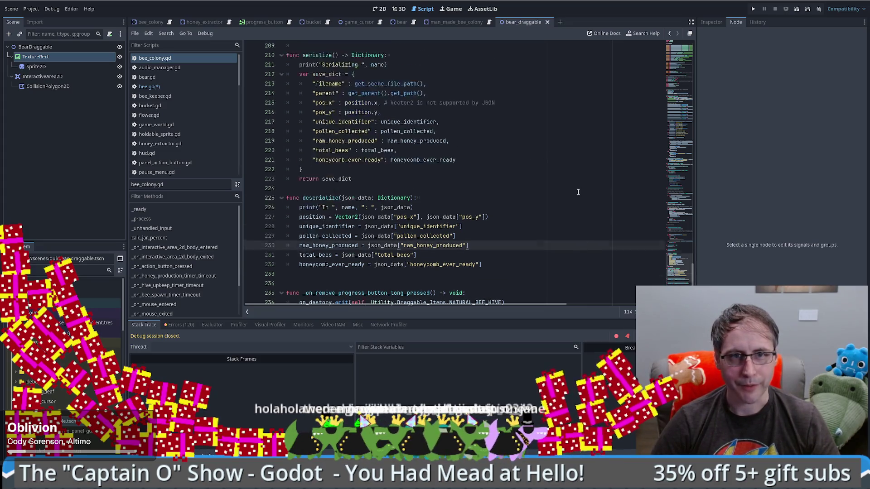
{"action": "left_click_drag", "start_coordinate": [679, 251], "coordinate": [682, 237]}
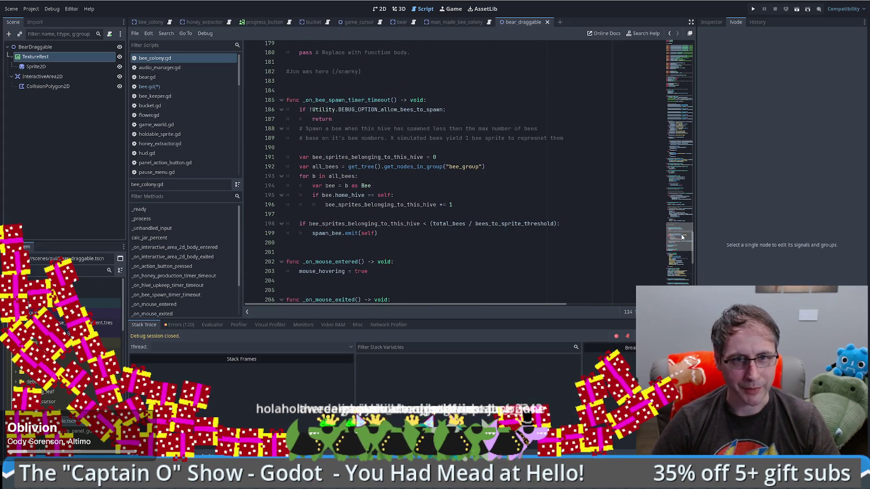
{"action": "double_click", "coordinate": [326, 233]}
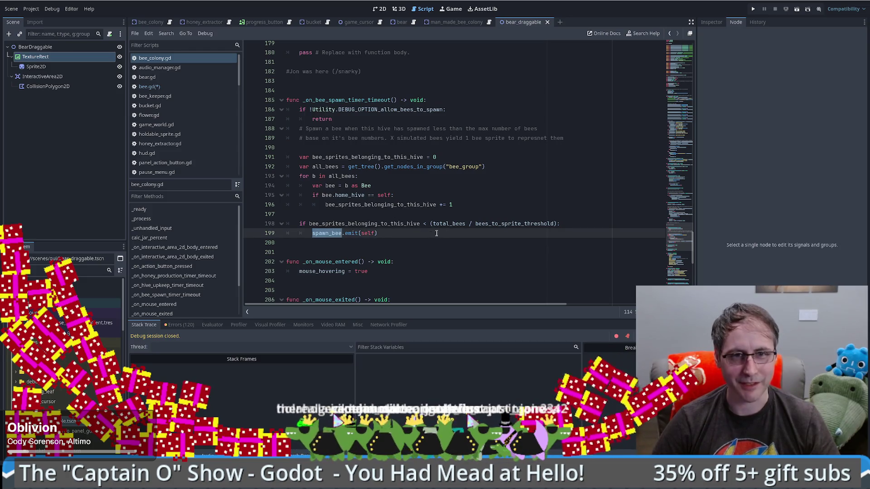
{"action": "key", "text": "ctrl+shift+f"}
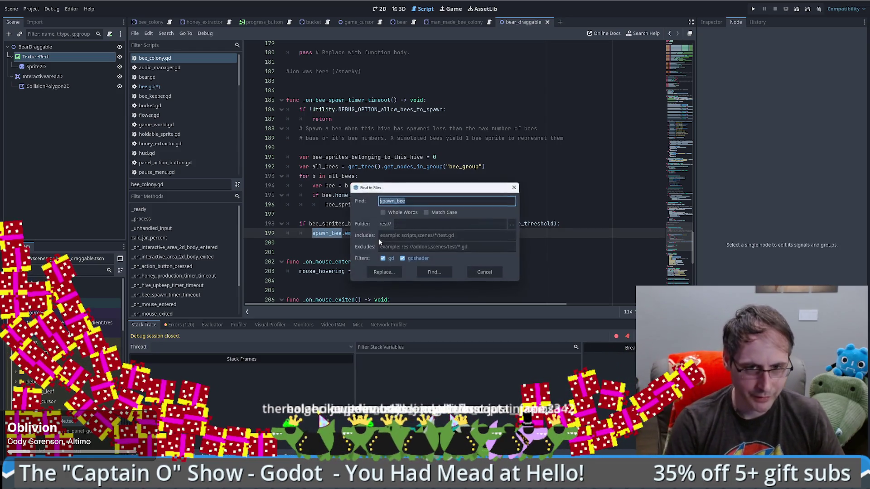
- Follow the spawn_bee result to _on_bee_colony_spawn_bee in scenario.gd and open a line after home_hive
{"action": "key", "text": "Return"}
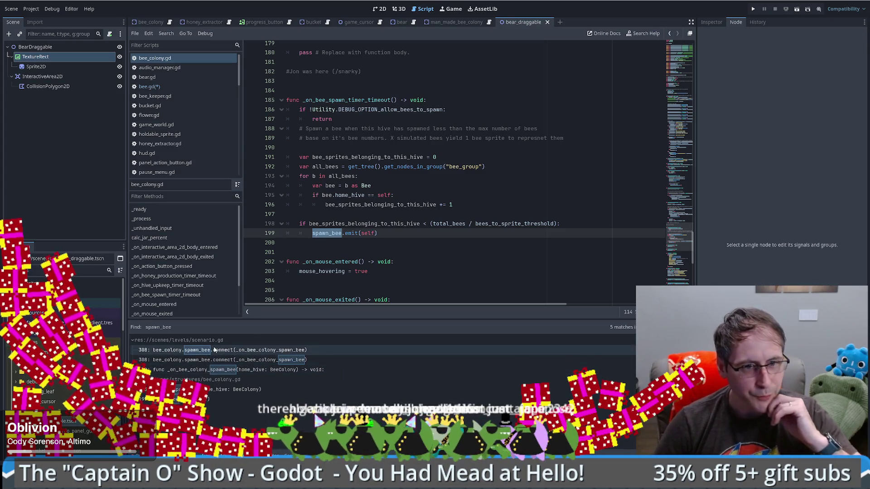
{"action": "left_click", "coordinate": [215, 350]}
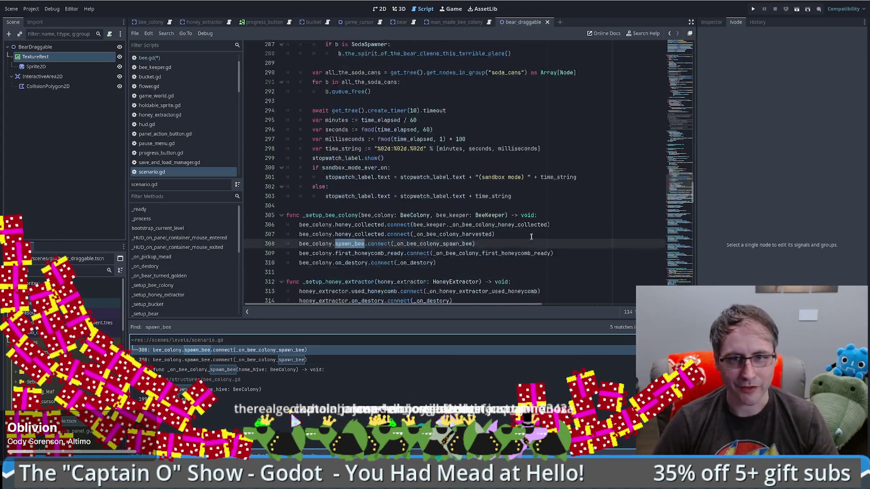
{"action": "left_click", "coordinate": [421, 181], "text": "ctrl"}
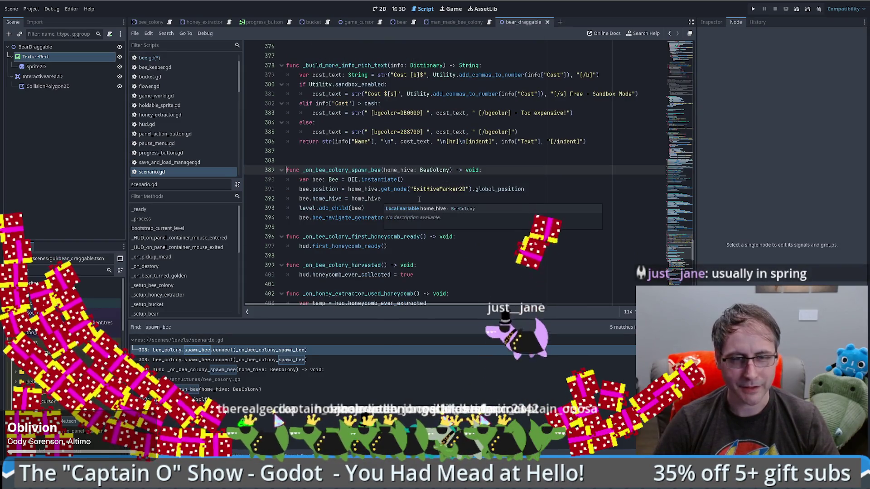
{"action": "left_click", "coordinate": [537, 198]}
{"action": "key", "text": "Return"}
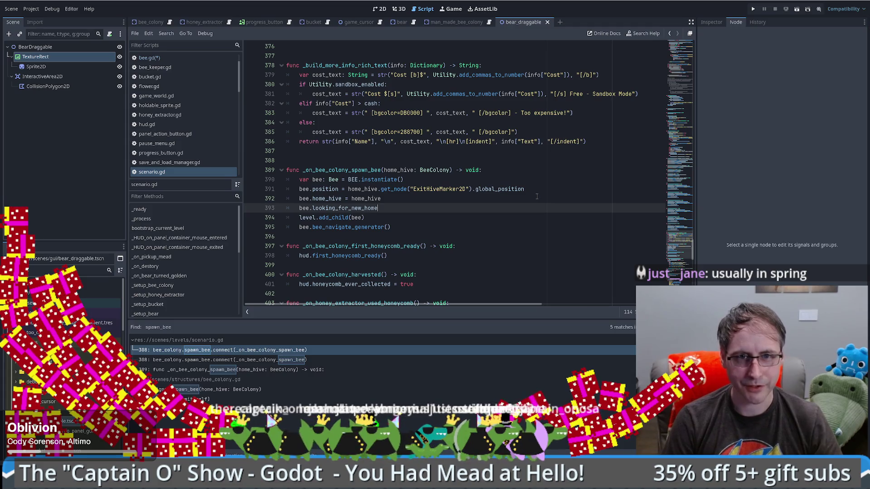
- On line 393, call _bee_looking_for_new_home(bee) in the spawn handler
{"action": "type", "text": "b"}
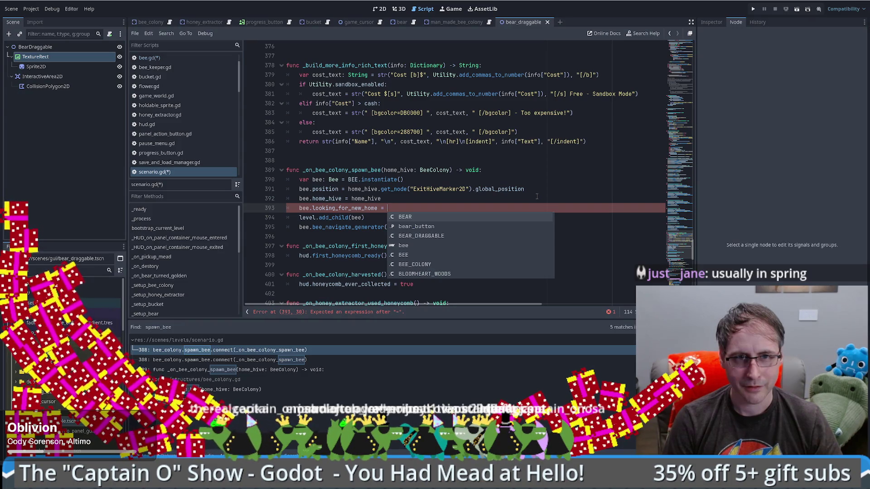
{"action": "type", "text": "_b"}
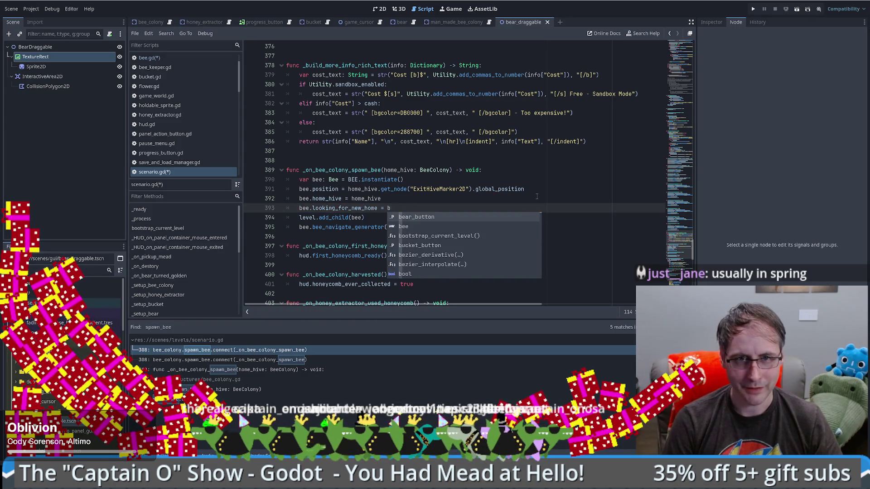
{"action": "type", "text": "ee_looking_for_new_home("}
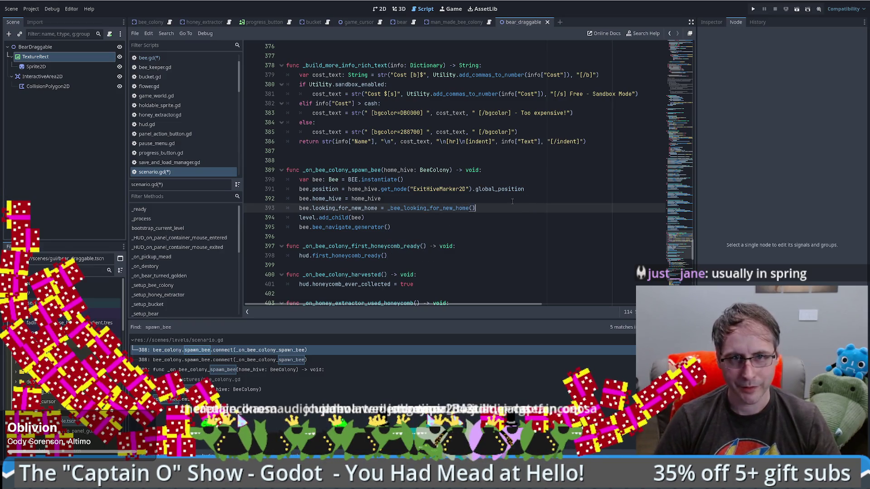
{"action": "key", "text": "Down"}
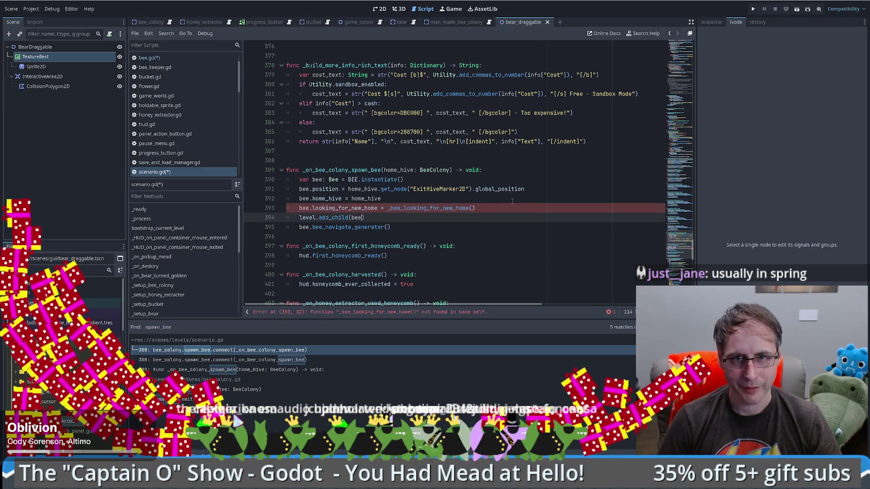
{"action": "key", "text": "Up"}
{"action": "key", "text": "Left"}
{"action": "type", "text": "bee"}
- Define func _bee_looking_for_new_home(bee: Bee) -> void: with pass below the spawn handler
{"action": "double_click", "coordinate": [428, 208]}
{"action": "key", "text": "ctrl+c"}
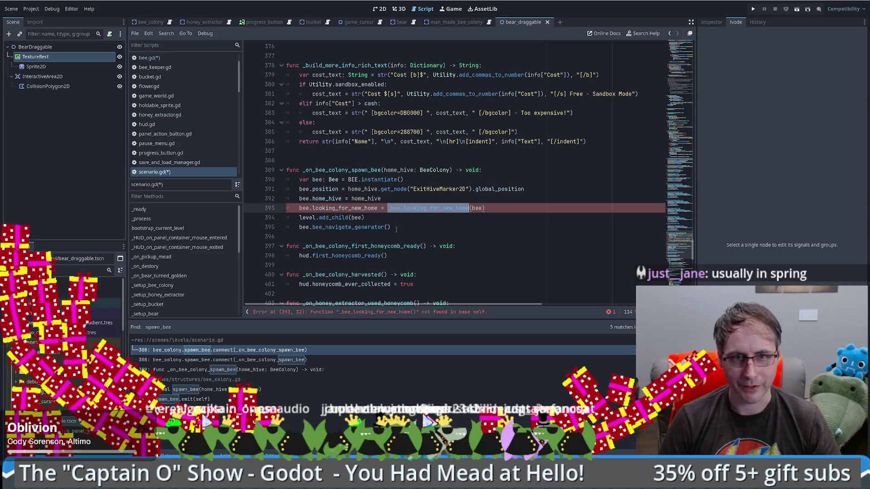
{"action": "scroll", "coordinate": [408, 234], "scroll_direction": "down", "scroll_amount": 2}
{"action": "scroll", "coordinate": [363, 235], "scroll_direction": "up", "scroll_amount": 2}
{"action": "left_click", "coordinate": [309, 236]}
{"action": "key", "text": "Return"}
{"action": "key", "text": "Up"}
{"action": "key", "text": "Return"}
{"action": "type", "text": "func"}
{"action": "key", "text": "ctrl+v"}
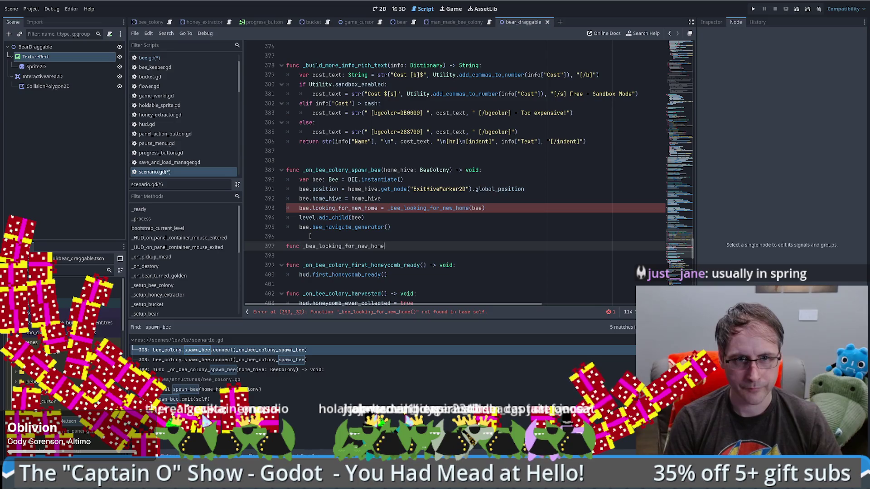
{"action": "type", "text": "(bee: B"}
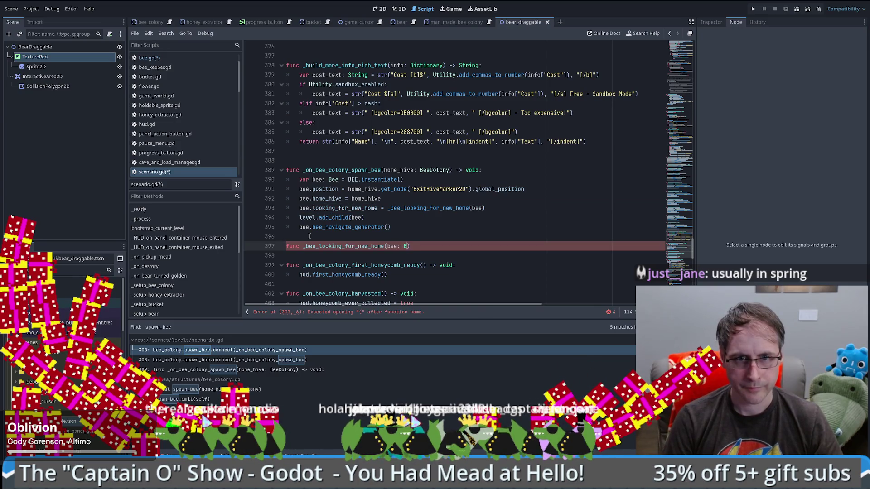
{"action": "type", "text": "ee) -> "}
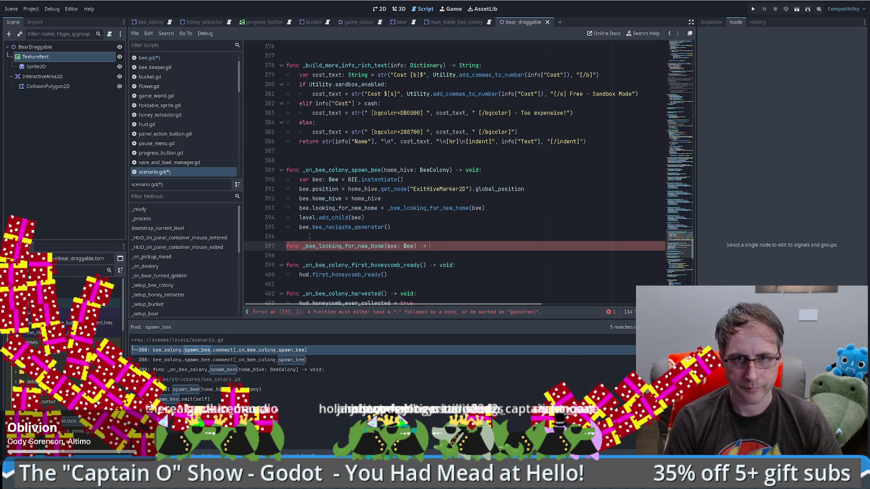
{"action": "type", "text": "void:"}
{"action": "key", "text": "Return"}
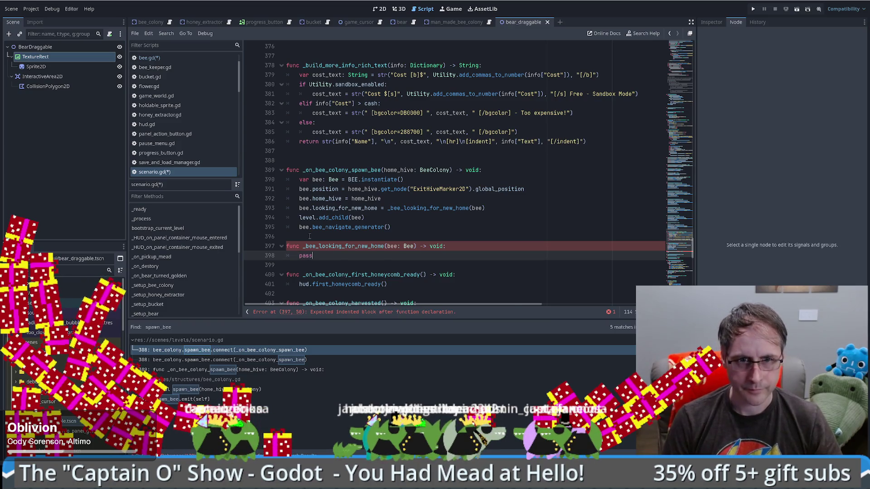
{"action": "type", "text": "pass"}
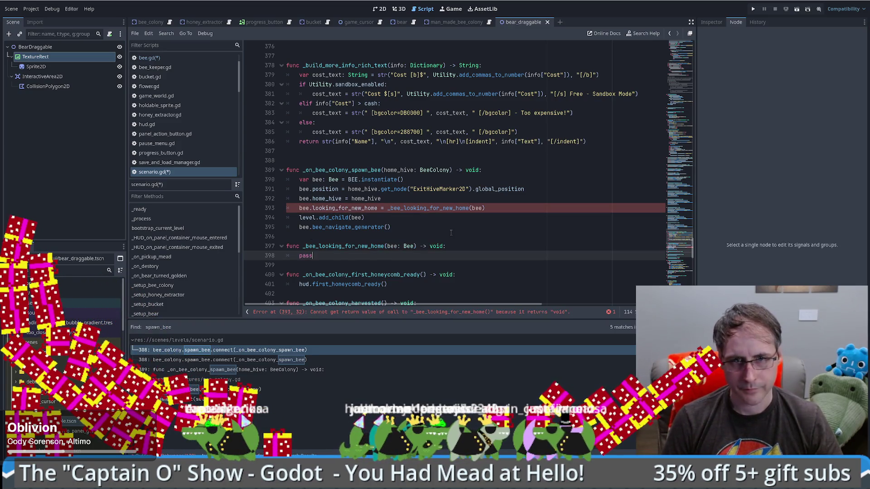
{"action": "left_click", "coordinate": [451, 233]}
{"action": "left_click", "coordinate": [11, 8]}
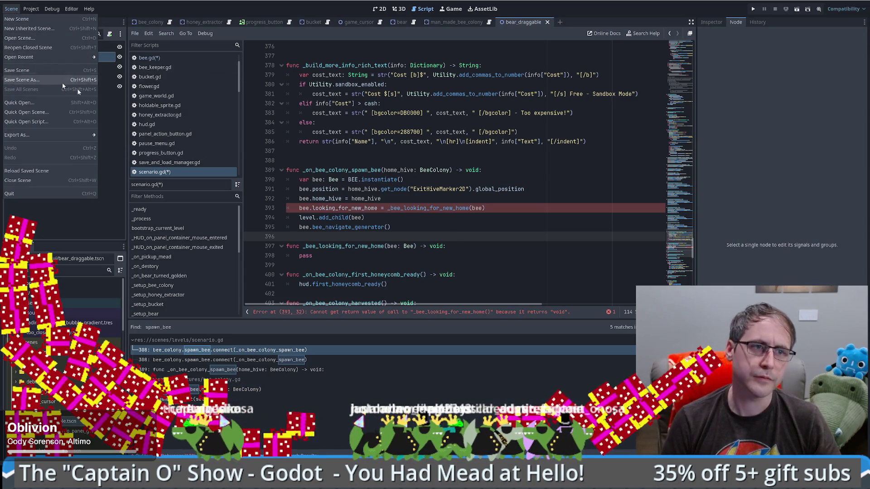
- Save, and turn line 393 into a bee.looking_for_new_home.connect() call
{"action": "left_click", "coordinate": [489, 224]}
{"action": "key", "text": "ctrl+s"}
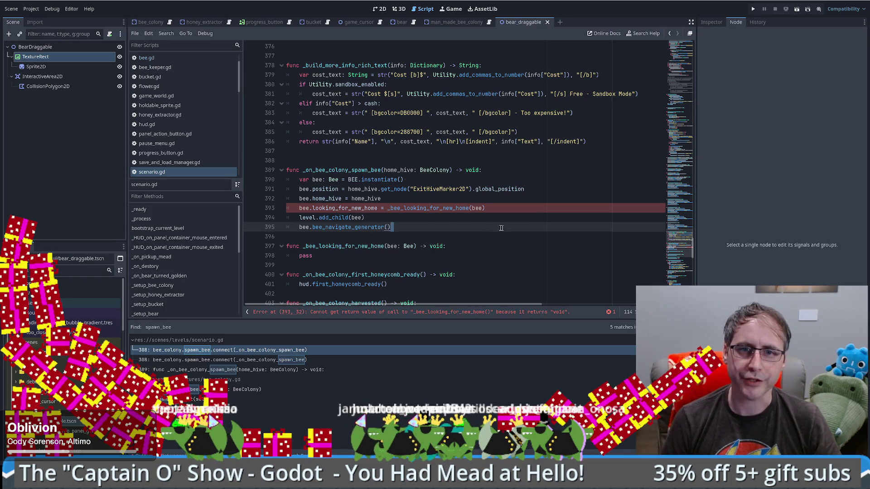
{"action": "left_click", "coordinate": [382, 210]}
{"action": "key", "text": "BackSpace"}
{"action": "key", "text": "BackSpace"}
{"action": "type", "text": "."}
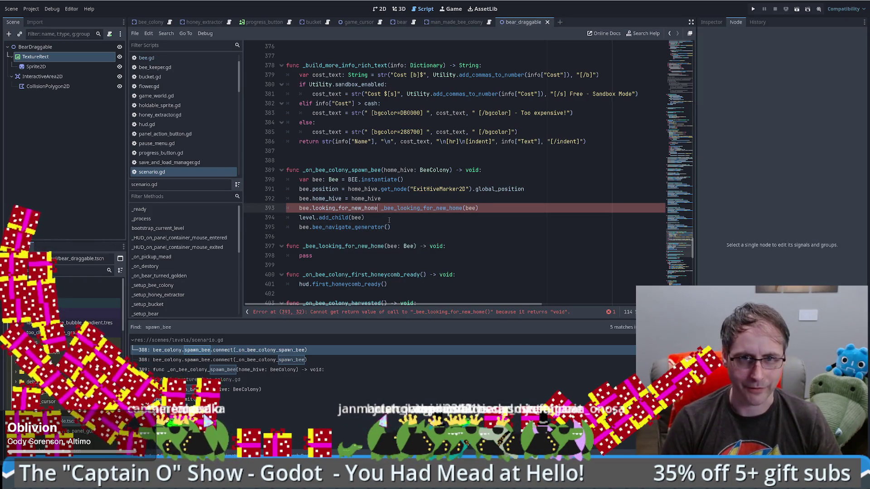
{"action": "type", "text": "conn"}
{"action": "key", "text": "Return"}
{"action": "key", "text": "Delete"}
{"action": "key", "text": "End"}
{"action": "type", "text": ")"}
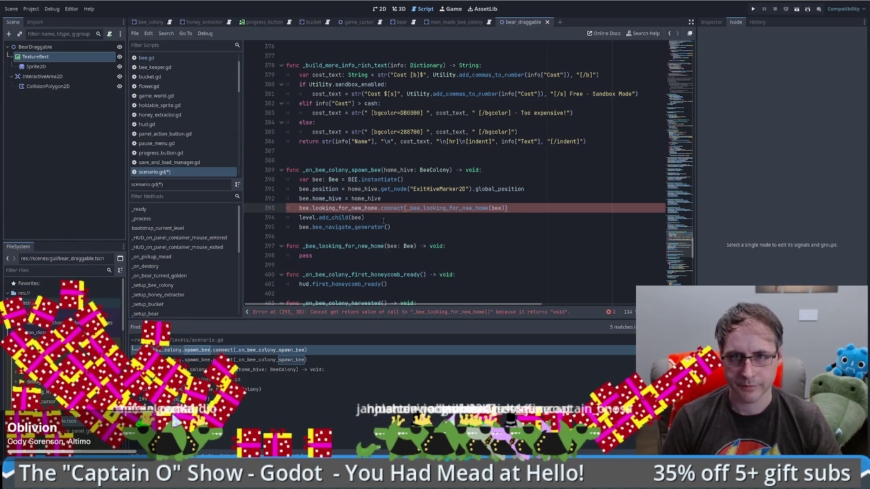
{"action": "left_click", "coordinate": [410, 208]}
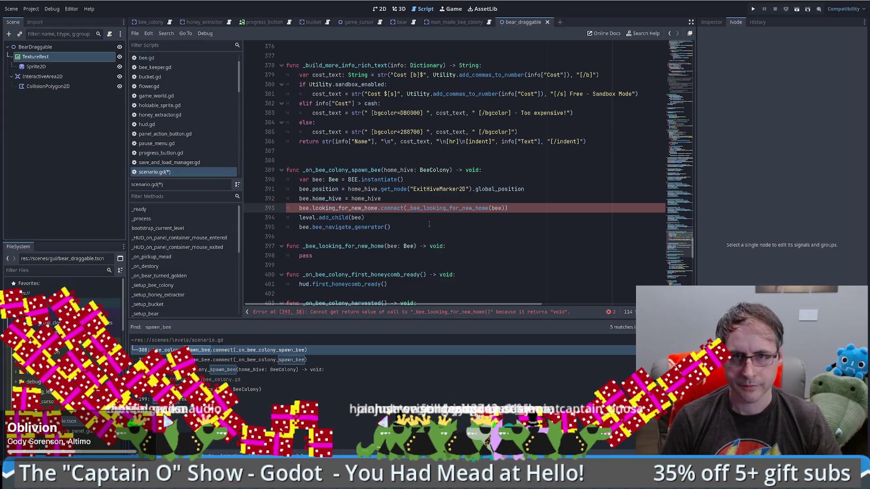
{"action": "type", "text": "func ():"}
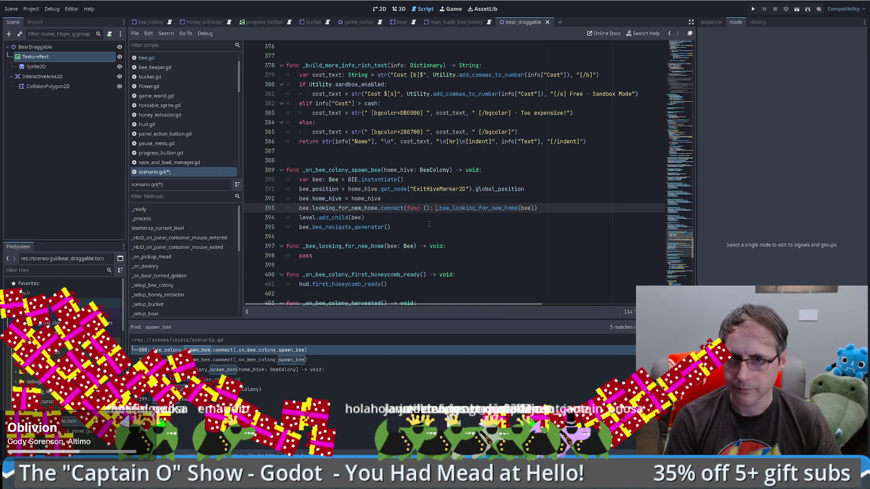
{"action": "key", "text": "ctrl+s"}
- Drop the func (): wrapper so connect receives _bee_looking_for_new_home directly
{"action": "left_click", "coordinate": [454, 209], "text": "ctrl"}
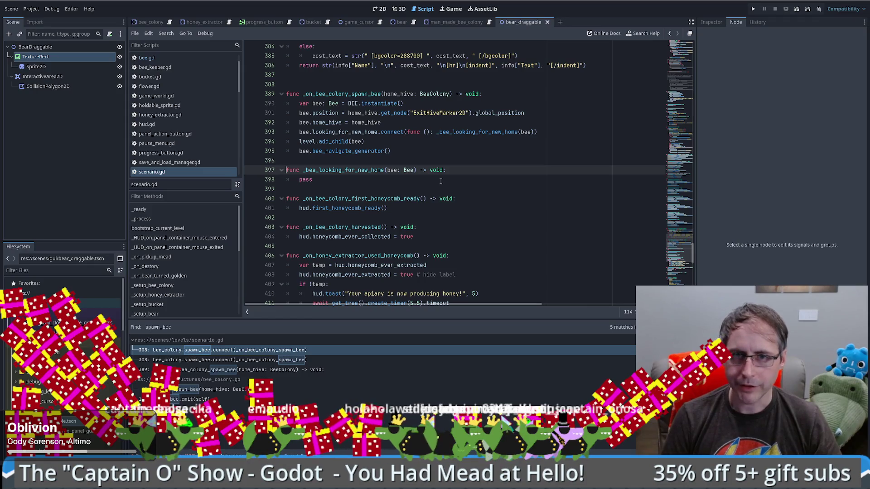
{"action": "left_click", "coordinate": [418, 133]}
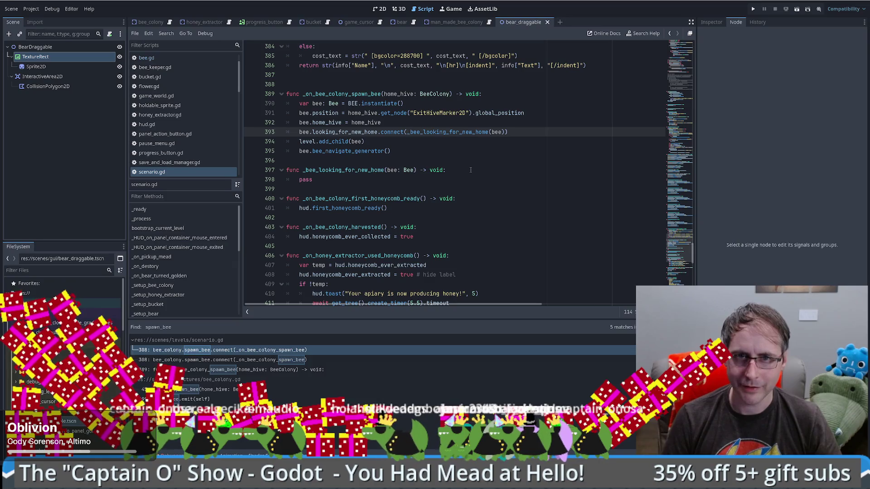
{"action": "key", "text": "ctrl+BackSpace"}
{"action": "key", "text": "ctrl+Delete"}
{"action": "key", "text": "ctrl+BackSpace"}
{"action": "key", "text": "ctrl+BackSpace"}
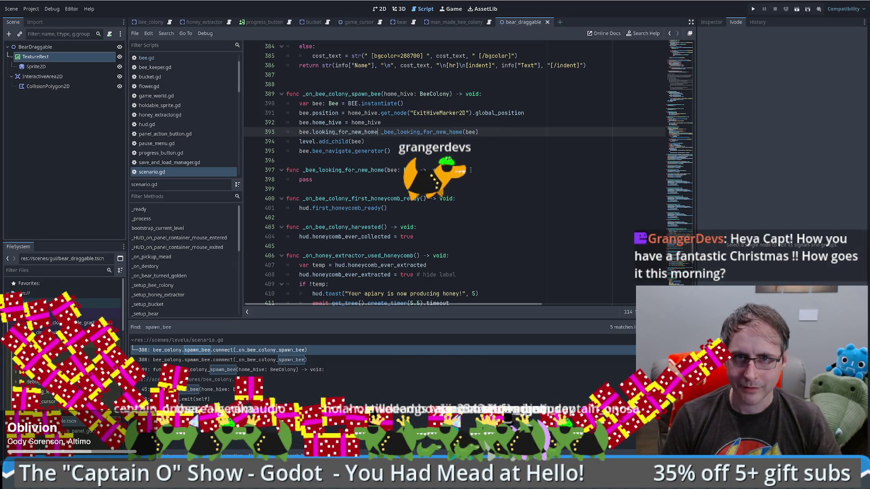
{"action": "type", "text": ".con"}
{"action": "key", "text": "ctrl+z"}
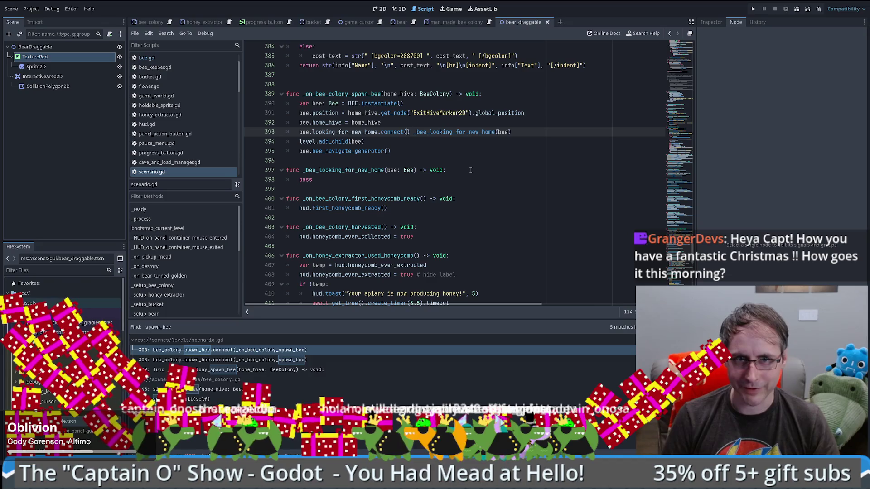
{"action": "key", "text": "ctrl+z"}
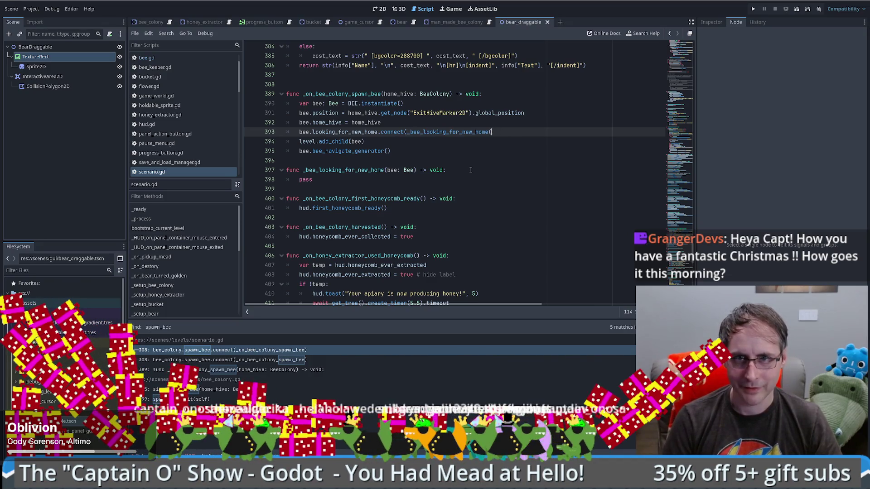
{"action": "type", "text": ")"}
{"action": "left_click", "coordinate": [385, 170]}
{"action": "left_click", "coordinate": [434, 132]}
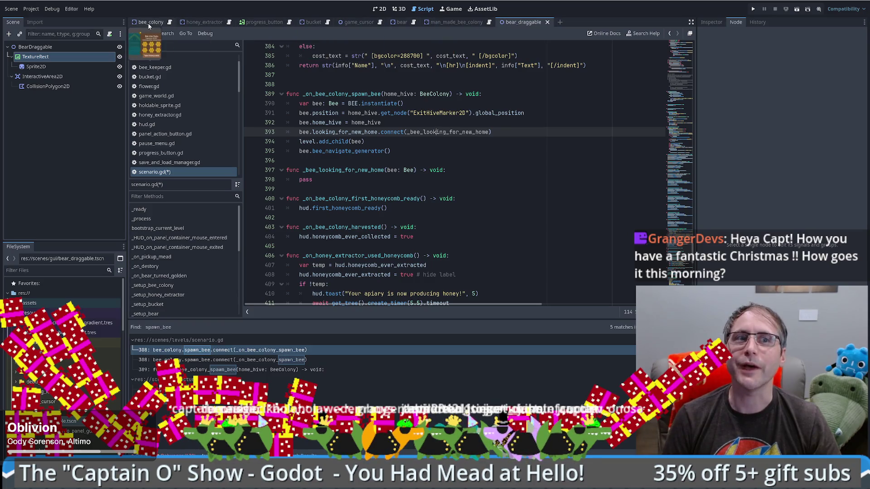
{"action": "left_click", "coordinate": [158, 57]}
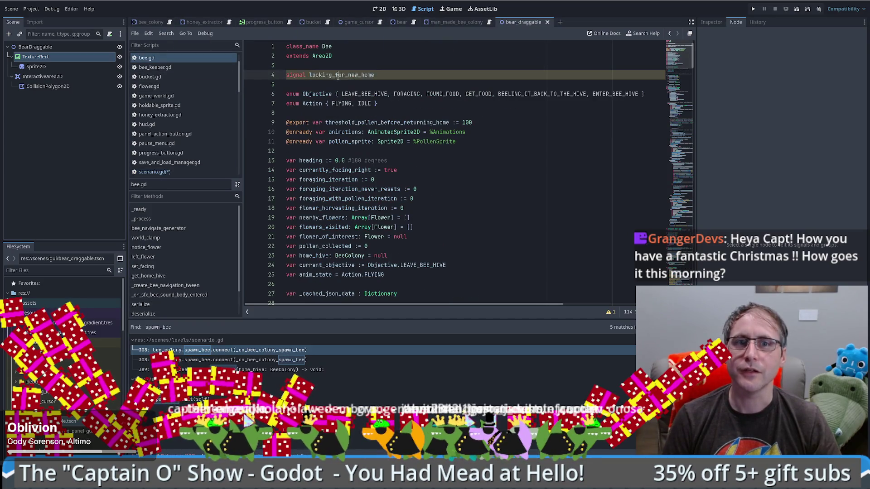
- Add an else branch after return home_hive in get_home_hive and start the signal emit line
{"action": "left_click_drag", "start_coordinate": [679, 55], "coordinate": [693, 267]}
{"action": "scroll", "coordinate": [679, 182], "scroll_direction": "down", "scroll_amount": 10}
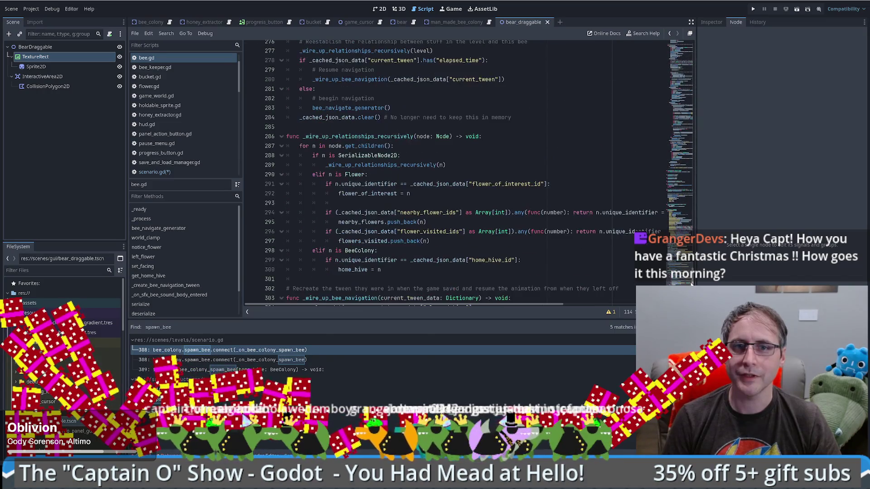
{"action": "scroll", "coordinate": [453, 172], "scroll_direction": "up", "scroll_amount": 8}
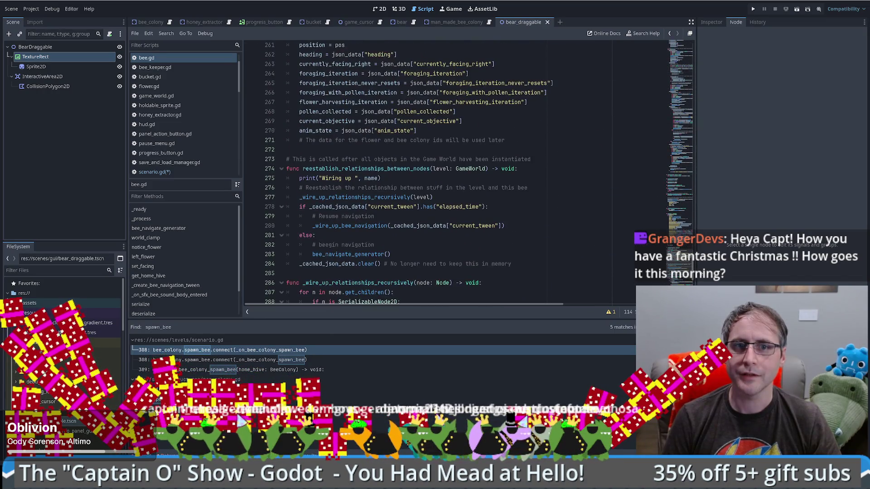
{"action": "scroll", "coordinate": [679, 208], "scroll_direction": "up", "scroll_amount": 15}
{"action": "left_click", "coordinate": [375, 139]}
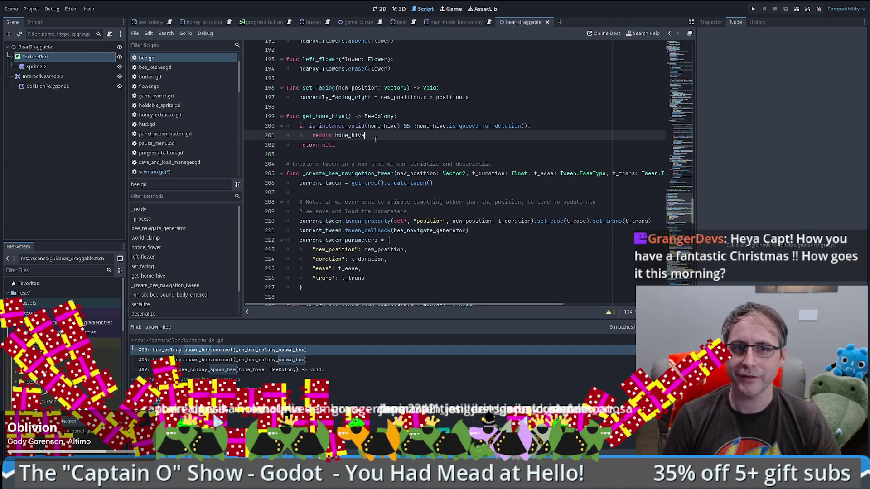
{"action": "key", "text": "Return"}
{"action": "type", "text": "else"}
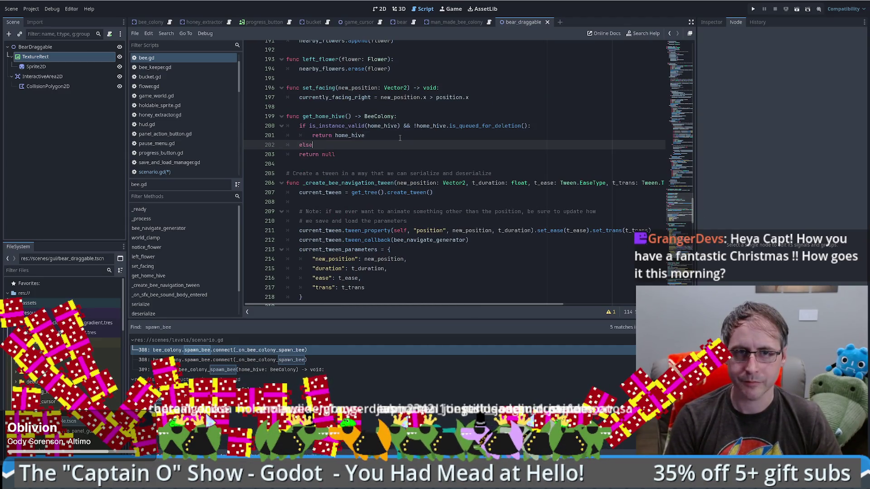
{"action": "type", "text": ":"}
{"action": "key", "text": "Return"}
{"action": "type", "text": "_bee_looking_for_new_home."}
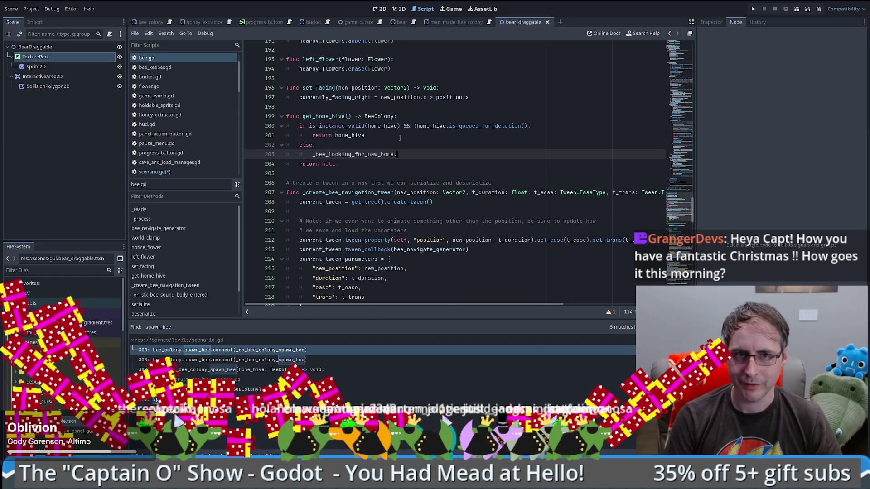
- Finish the emit(self) call, save, and correct the signal name to looking_for_new_home
{"action": "left_click_drag", "start_coordinate": [672, 207], "coordinate": [673, 45]}
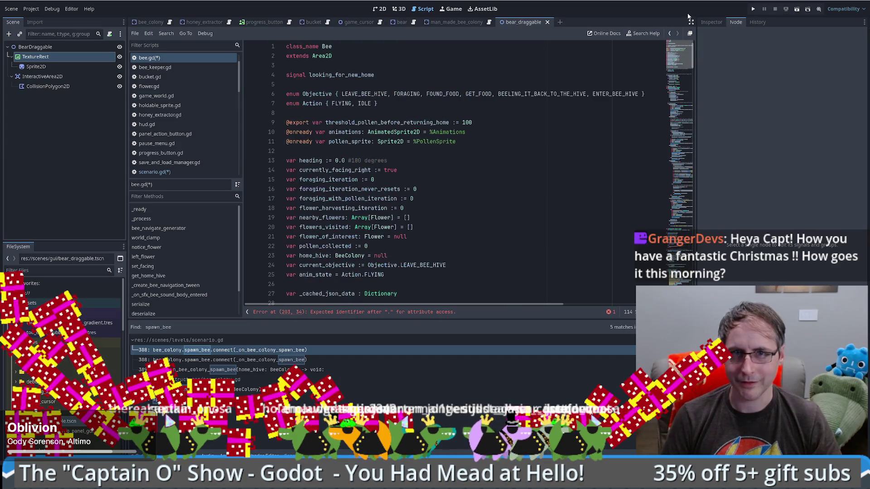
{"action": "key", "text": "alt+Left"}
{"action": "type", "text": "e"}
{"action": "type", "text": "it"}
{"action": "type", "text": ")"}
{"action": "key", "text": "ctrl+s"}
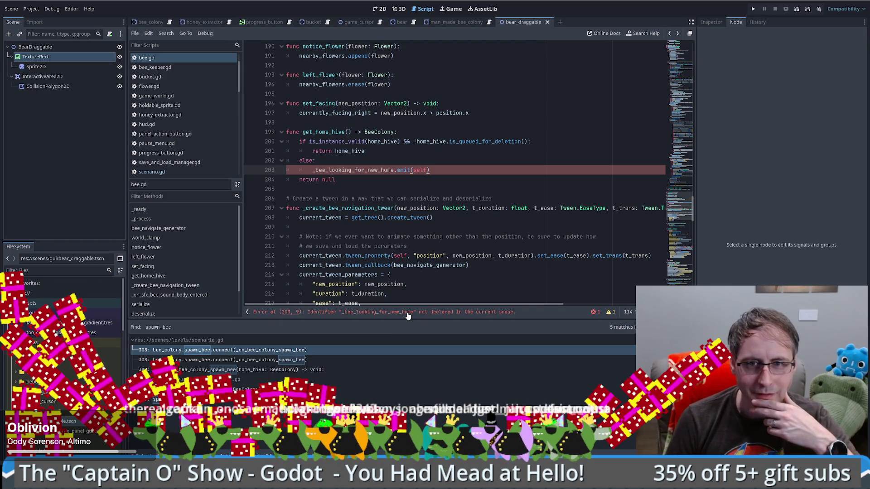
{"action": "scroll", "coordinate": [626, 170], "scroll_direction": "up", "scroll_amount": 20}
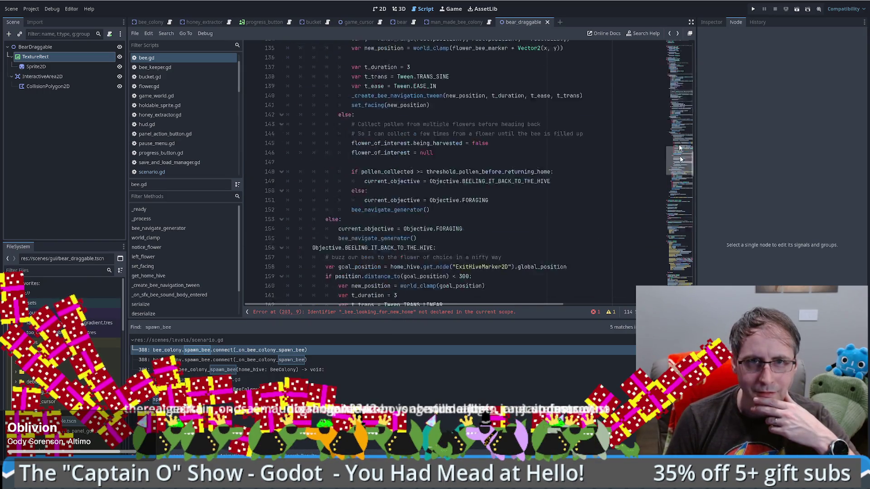
{"action": "double_click", "coordinate": [342, 75]}
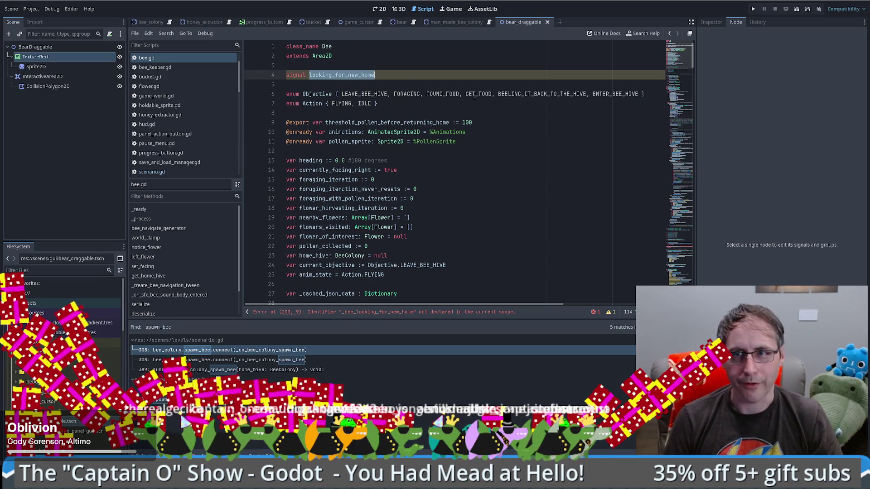
{"action": "key", "text": "alt+Left"}
{"action": "key", "text": "Home"}
{"action": "key", "text": "Delete"}
{"action": "key", "text": "Delete"}
{"action": "key", "text": "Delete"}
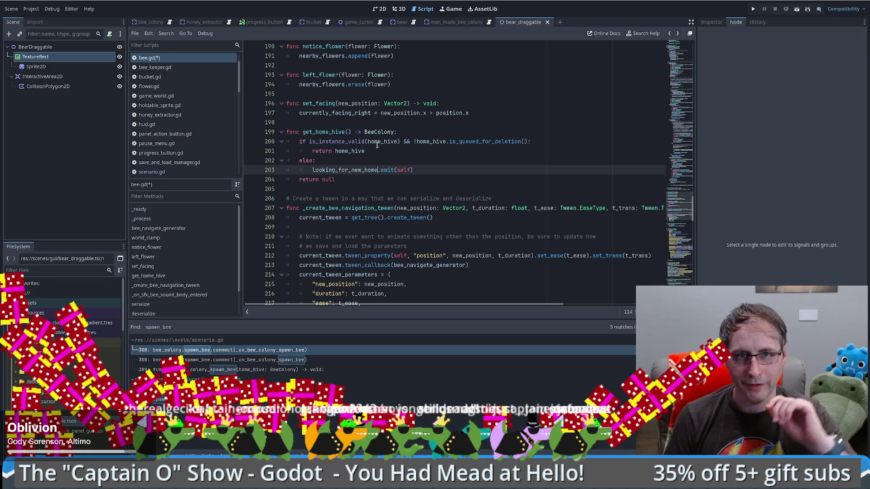
- Review the is_queued_for_deletion check and the emit(self) line, then switch to scenario.gd
{"action": "mouse_move", "coordinate": [380, 144]}
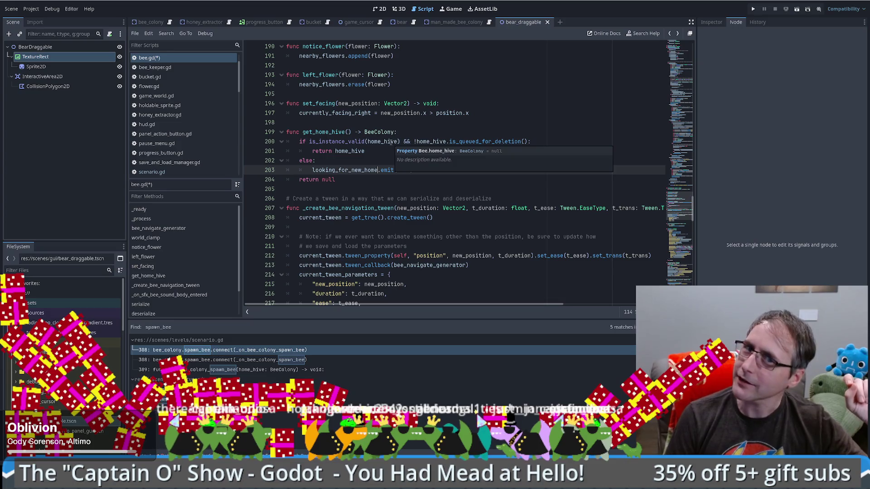
{"action": "type", "text": "(self)"}
{"action": "left_click", "coordinate": [451, 142]}
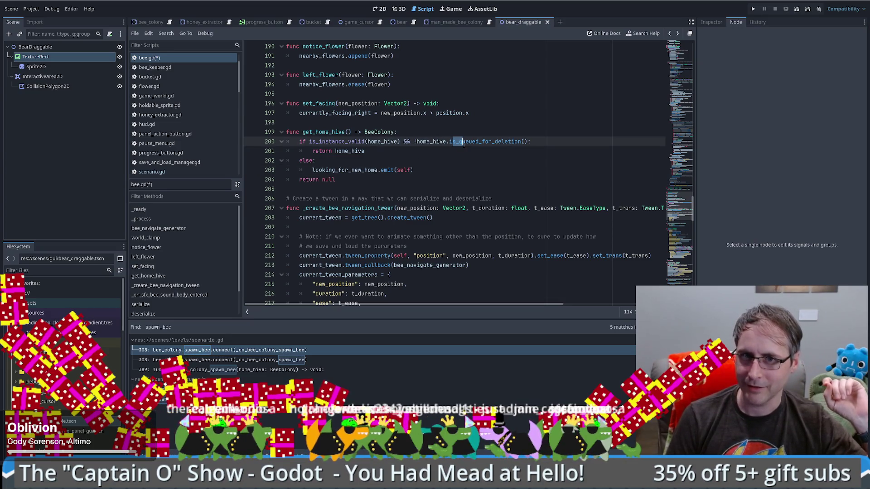
{"action": "left_click_drag", "start_coordinate": [453, 143], "coordinate": [489, 143]}
{"action": "left_click", "coordinate": [352, 151]}
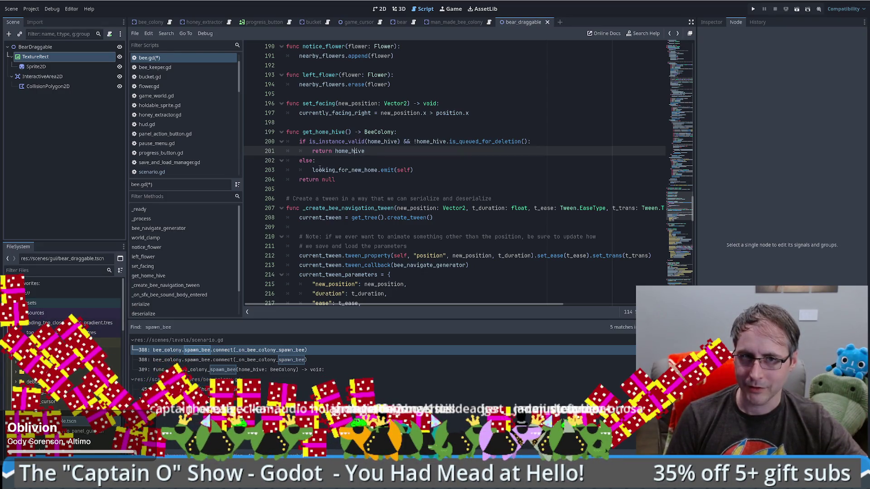
{"action": "left_click", "coordinate": [319, 170]}
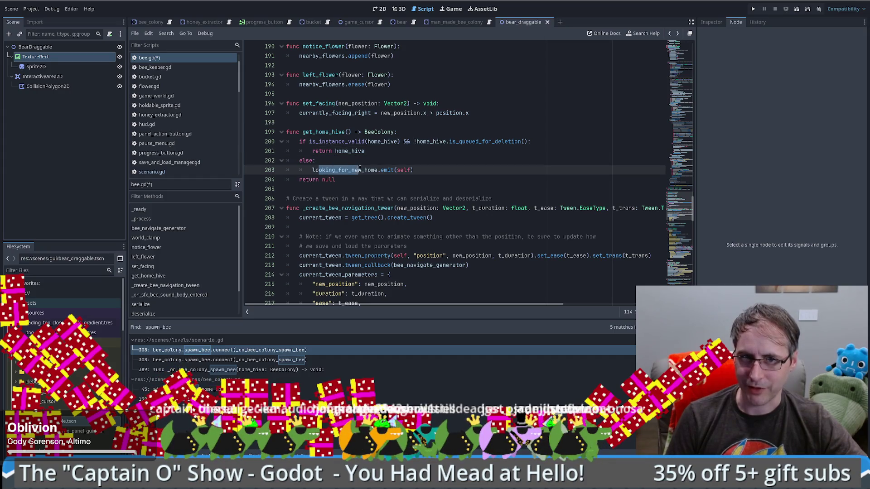
{"action": "left_click", "coordinate": [408, 170]}
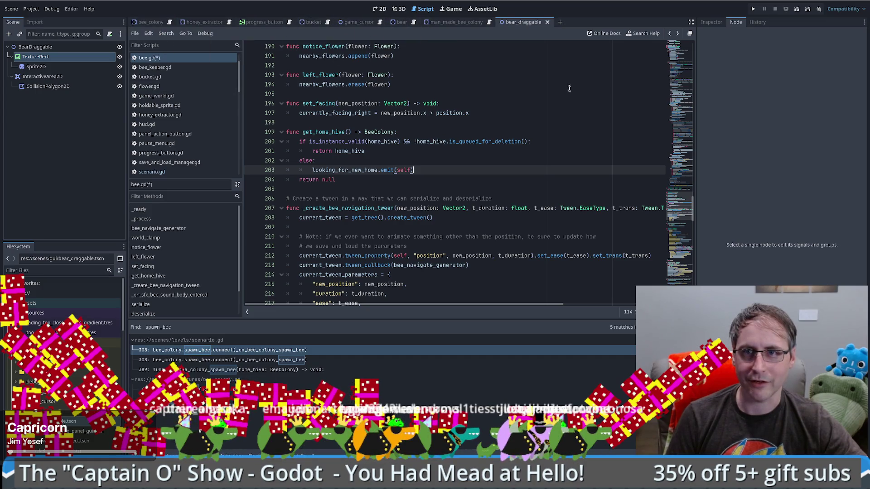
{"action": "left_click", "coordinate": [153, 171]}
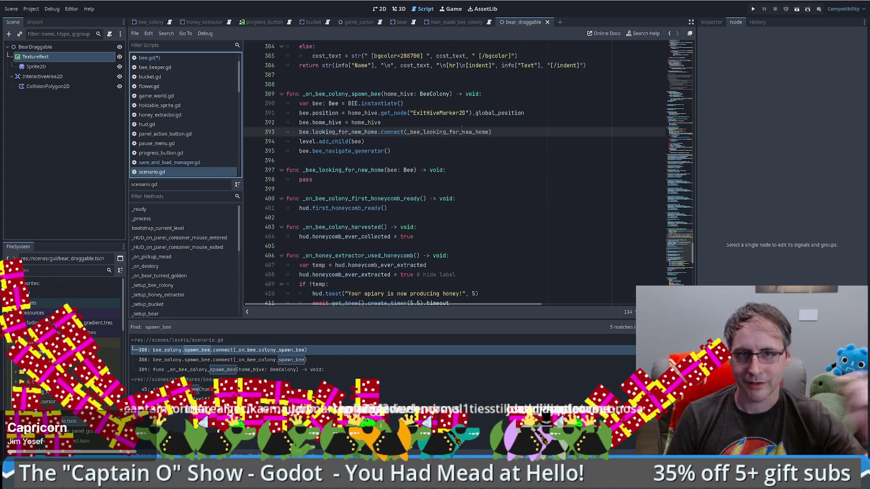
- Start an if is_instance_valid(bee) check in the _bee_looking_for_new_home handler using autocomplete
{"action": "left_click", "coordinate": [461, 132]}
{"action": "left_click", "coordinate": [448, 132], "text": "ctrl"}
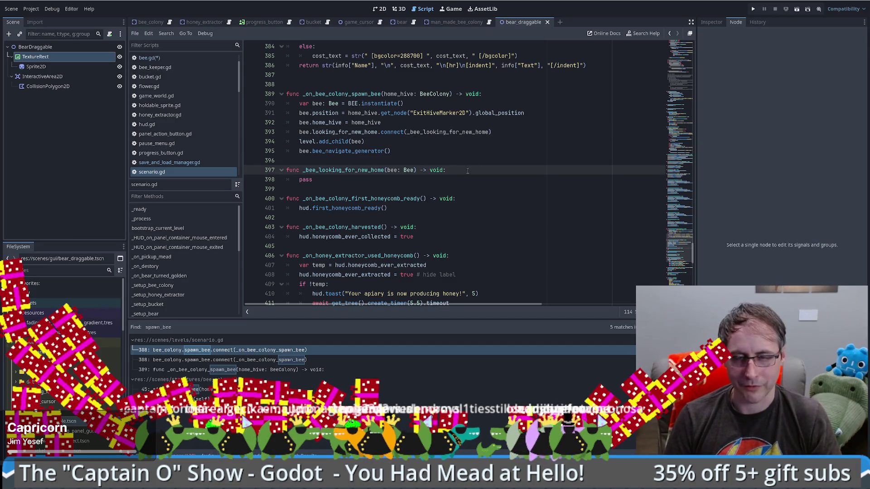
{"action": "key", "text": "End"}
{"action": "key", "text": "Return"}
{"action": "type", "text": "if"}
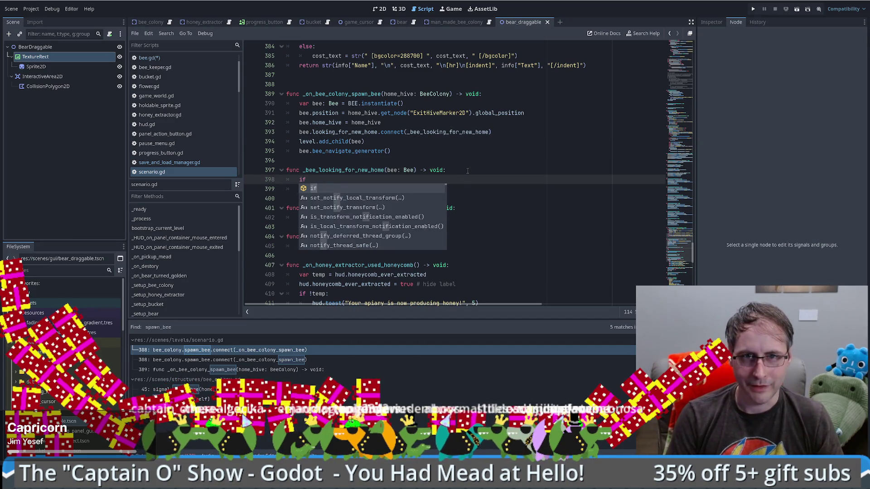
{"action": "type", "text": " is_s"}
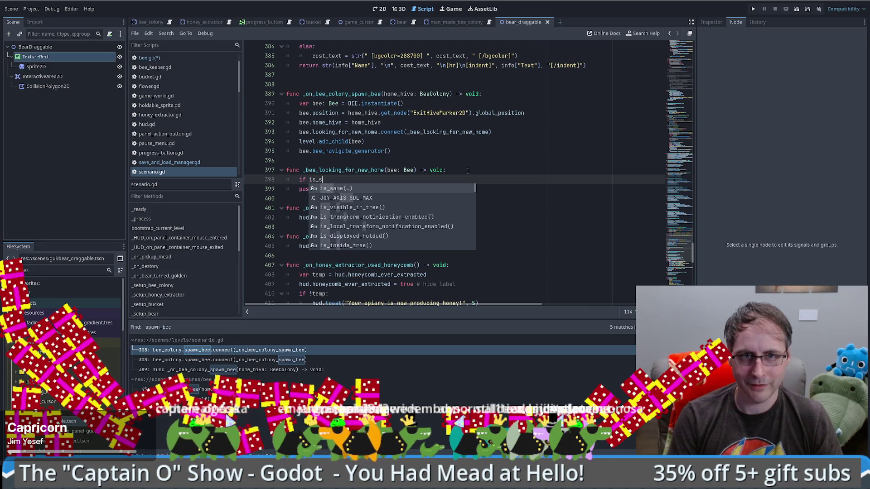
{"action": "key", "text": "BackSpace"}
{"action": "type", "text": "ins"}
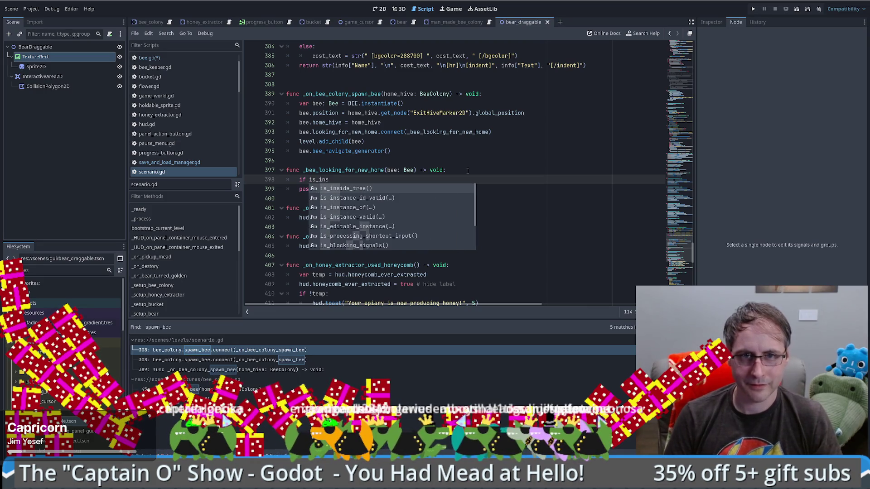
{"action": "key", "text": "Down"}
{"action": "key", "text": "Down"}
{"action": "key", "text": "Down"}
{"action": "key", "text": "Return"}
- Add && !bee.is_queued_for_deletion() to the condition, give it a pass body, and save
{"action": "type", "text": "bee) && bee.is"}
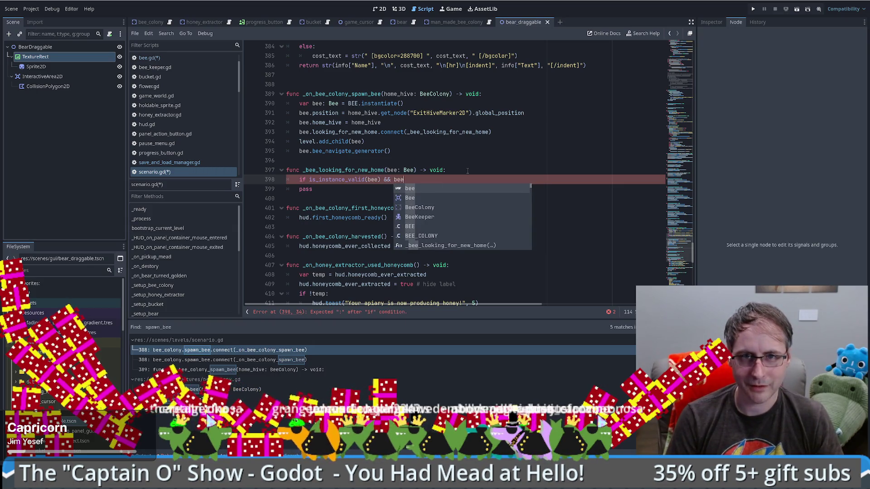
{"action": "type", "text": "_qu"}
{"action": "key", "text": "Return"}
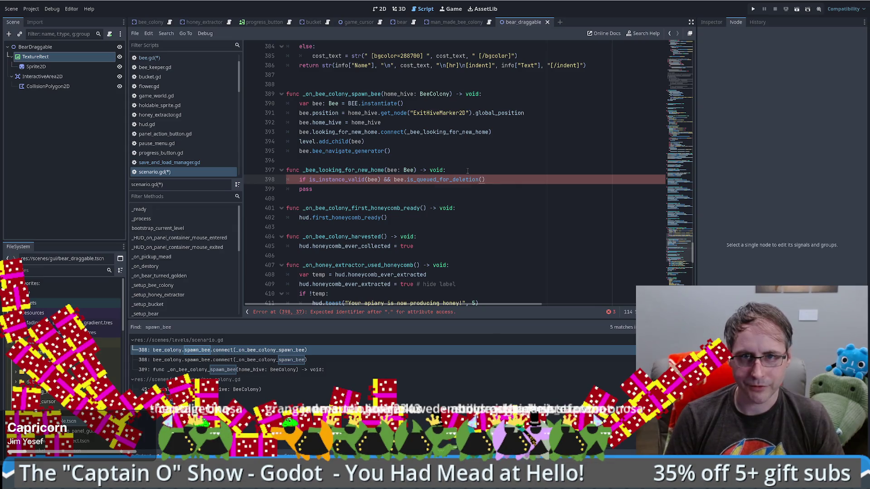
{"action": "type", "text": "!"}
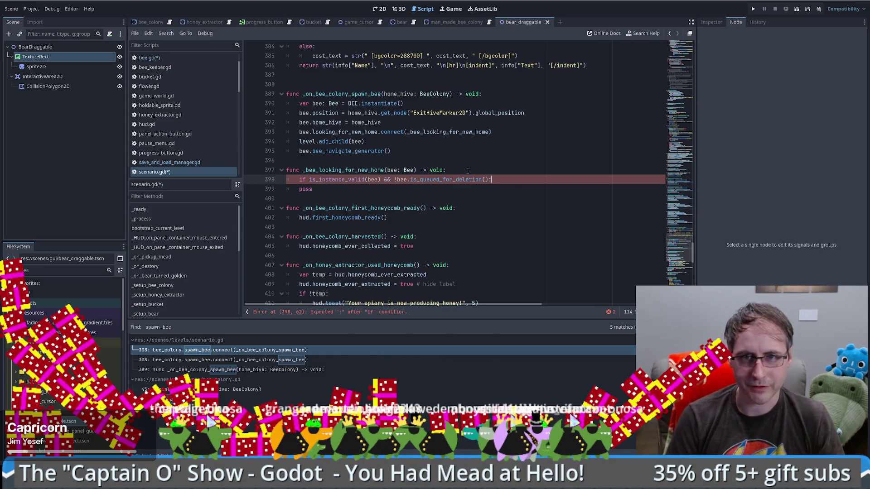
{"action": "key", "text": "Return"}
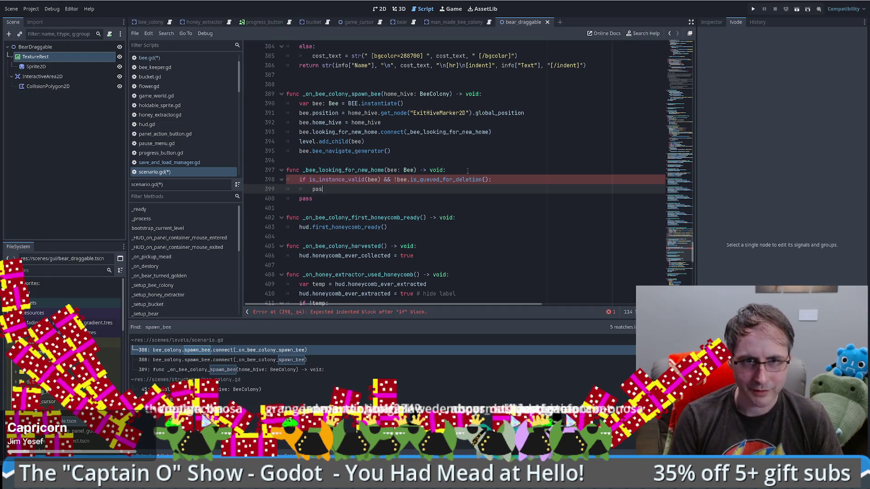
{"action": "type", "text": "s"}
{"action": "key", "text": "ctrl+s"}
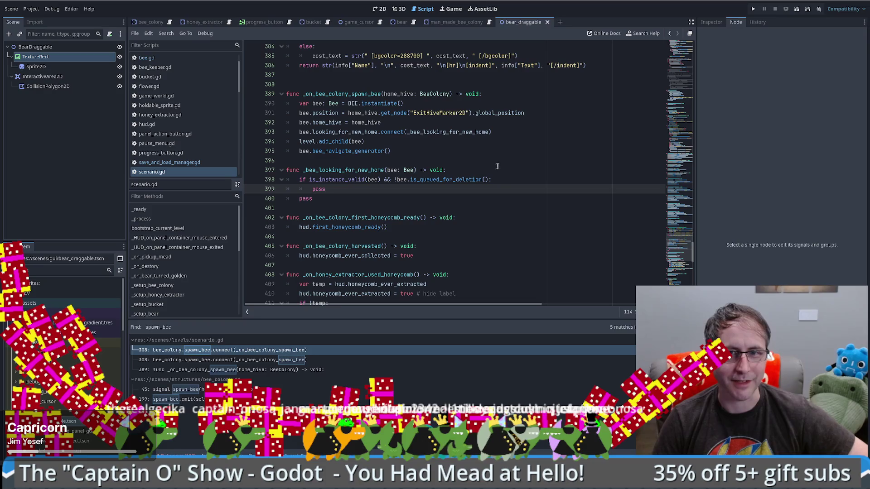
{"action": "mouse_move", "coordinate": [478, 180]}
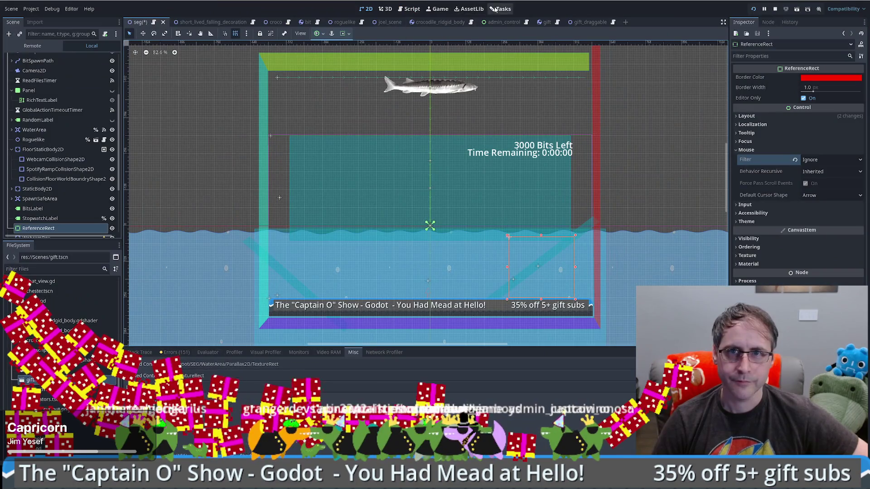
{"action": "left_click", "coordinate": [496, 9]}
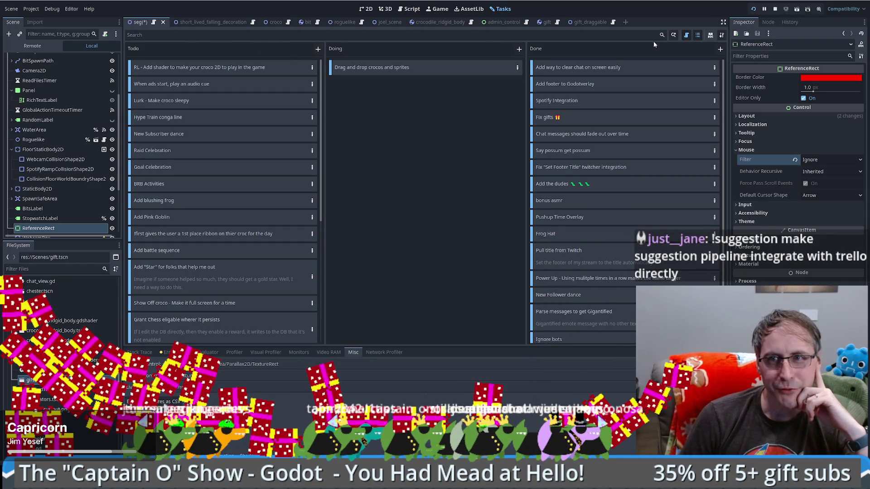
- Open the Tasks board's Manage board settings to see its data file path
{"action": "left_click", "coordinate": [722, 35]}
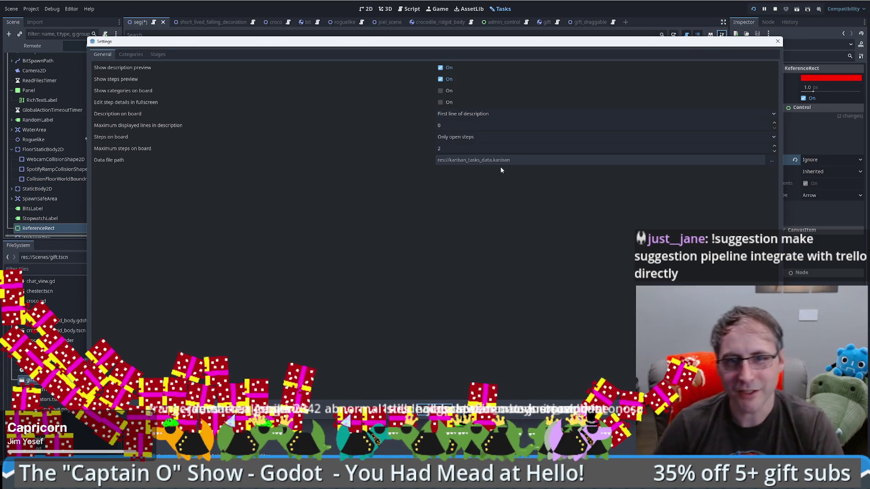
- Select the Data file path res://kanban_tasks_data.kanban in the board settings
{"action": "left_click_drag", "start_coordinate": [449, 162], "coordinate": [517, 164]}
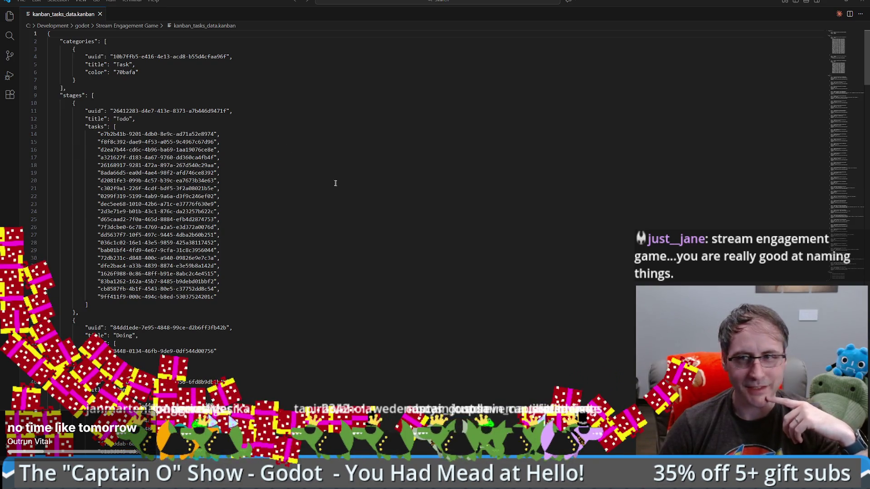
- Scroll through kanban_tasks_data.kanban and select the croco eat mode task entry
{"action": "left_click", "coordinate": [48, 33]}
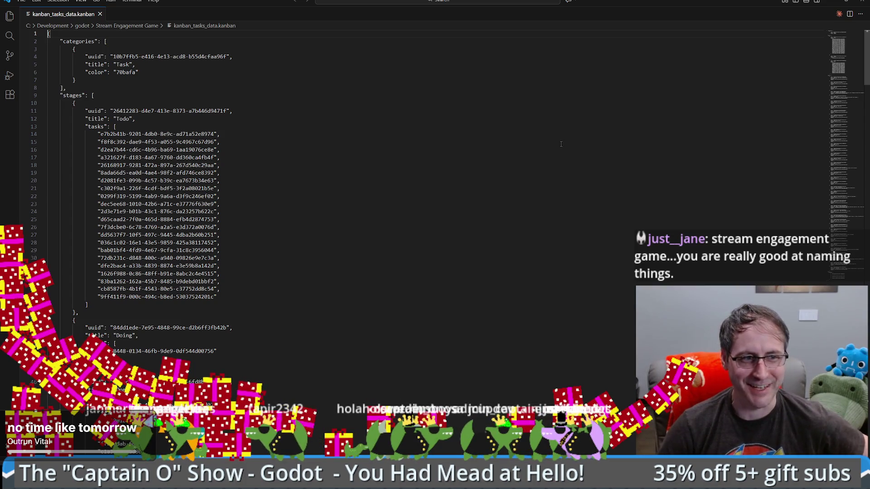
{"action": "left_click_drag", "start_coordinate": [844, 66], "coordinate": [845, 100]}
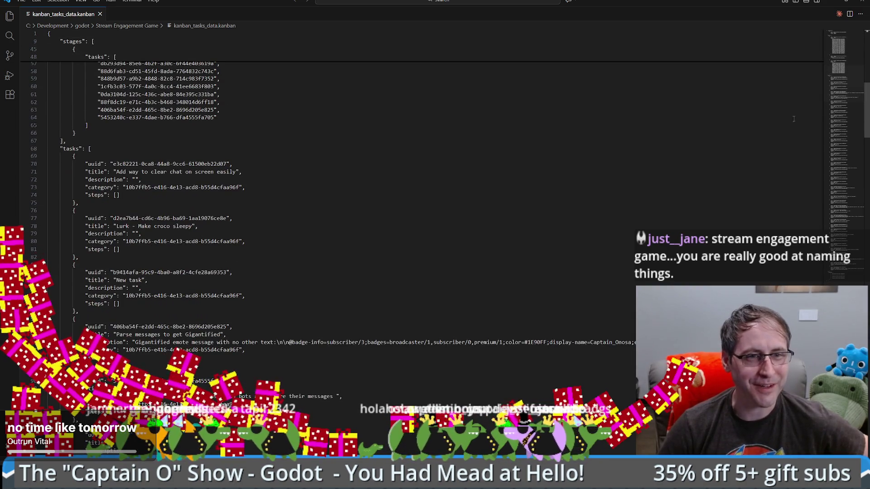
{"action": "left_click_drag", "start_coordinate": [837, 82], "coordinate": [841, 193]}
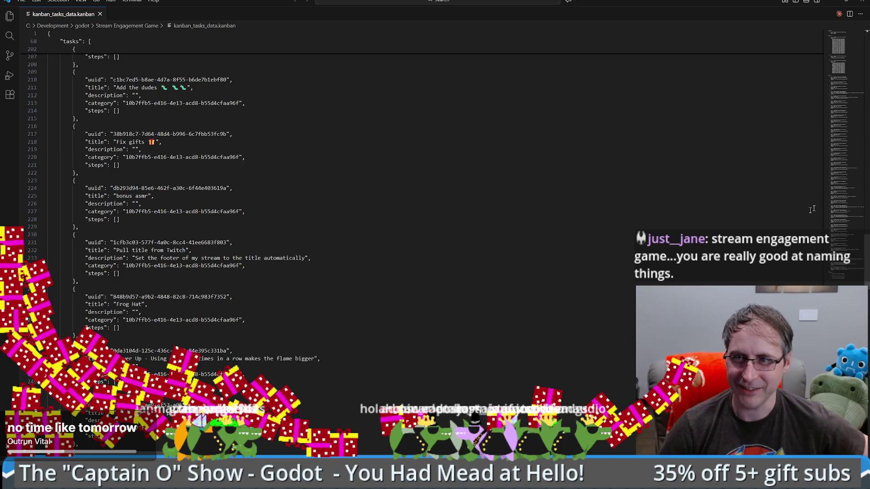
{"action": "scroll", "coordinate": [854, 198], "scroll_direction": "down", "scroll_amount": 1}
{"action": "mouse_move", "coordinate": [854, 198]}
{"action": "left_mouse_down"}
{"action": "mouse_move", "coordinate": [840, 272]}
{"action": "mouse_move", "coordinate": [811, 80]}
{"action": "mouse_move", "coordinate": [816, 54]}
{"action": "mouse_move", "coordinate": [795, 146]}
{"action": "mouse_move", "coordinate": [784, 299]}
{"action": "left_mouse_up"}
{"action": "scroll", "coordinate": [356, 296], "scroll_direction": "up", "scroll_amount": 5}
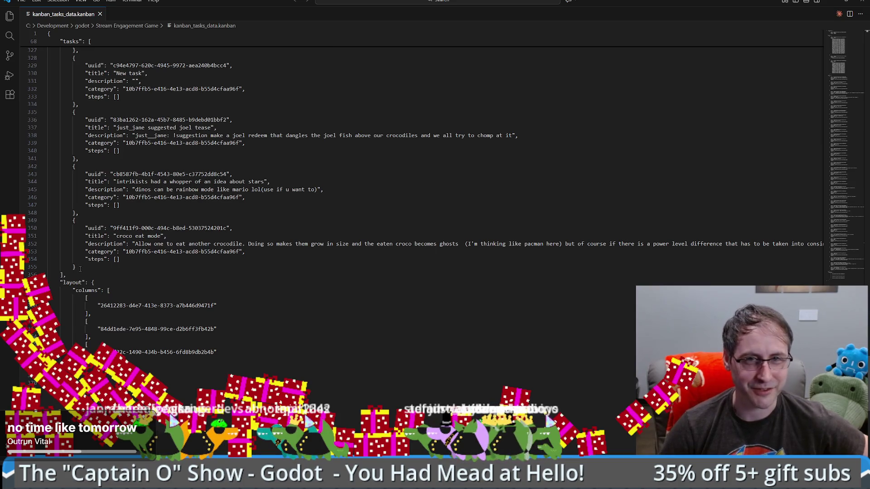
{"action": "left_click_drag", "start_coordinate": [80, 269], "coordinate": [76, 213]}
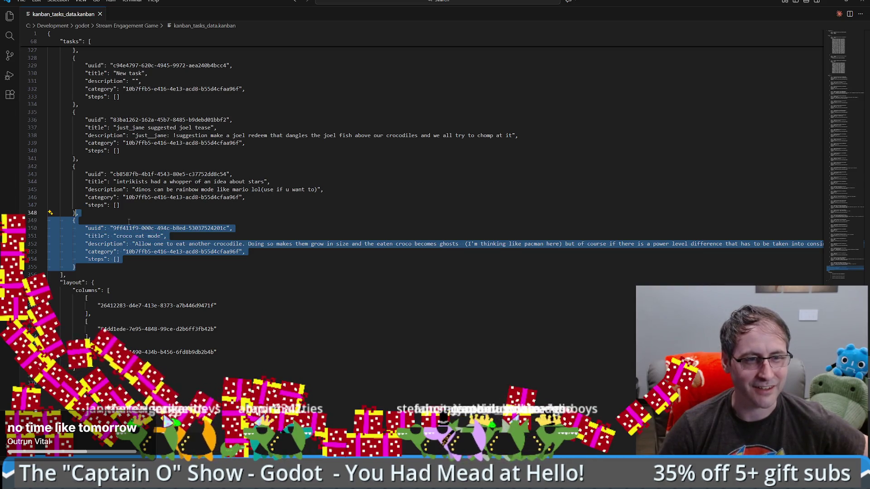
{"action": "left_click", "coordinate": [142, 275]}
- Search for the croco eat mode uuid and cycle between its Todo-list and entry matches
{"action": "left_click_drag", "start_coordinate": [113, 228], "coordinate": [226, 228]}
{"action": "key", "text": "ctrl+f"}
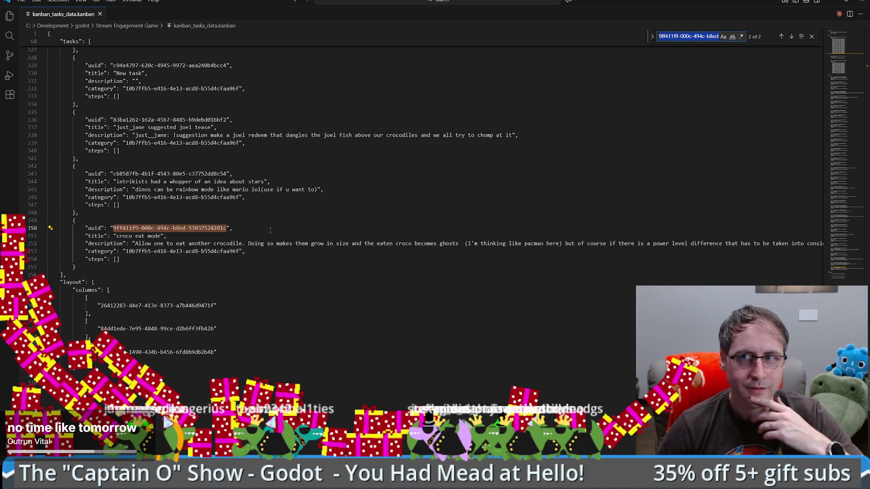
{"action": "key", "text": "Return"}
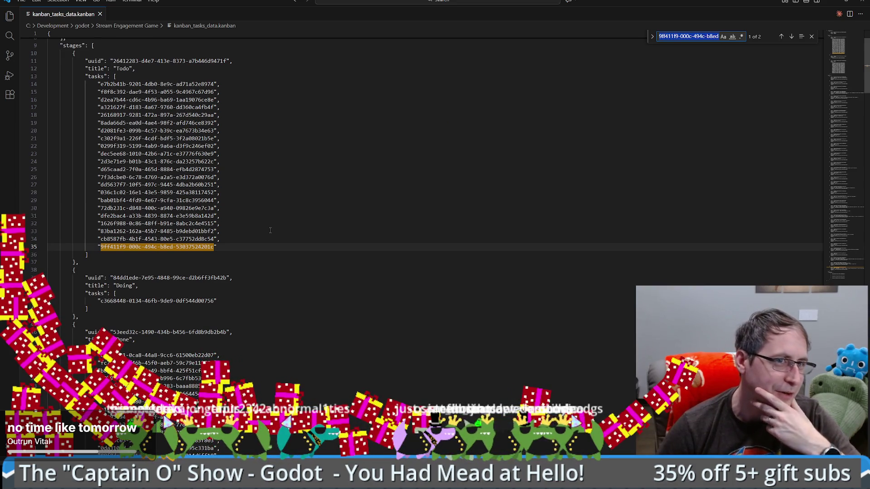
{"action": "key", "text": "Return"}
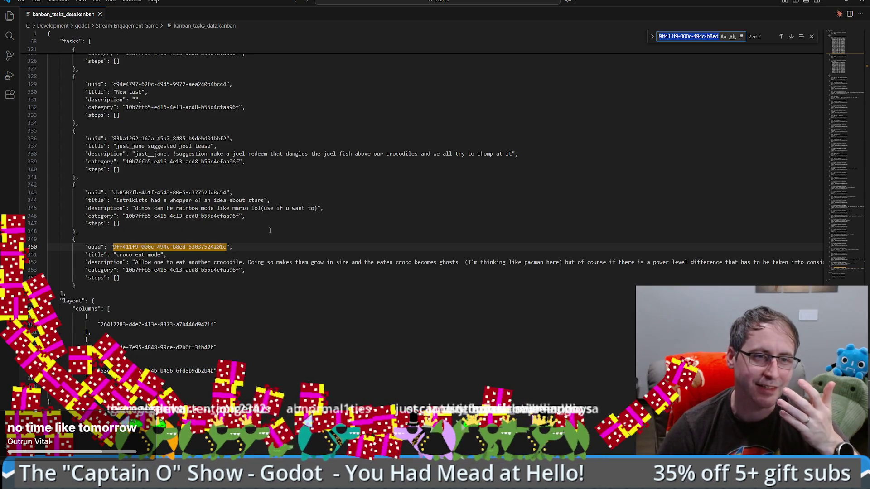
{"action": "key", "text": "Return"}
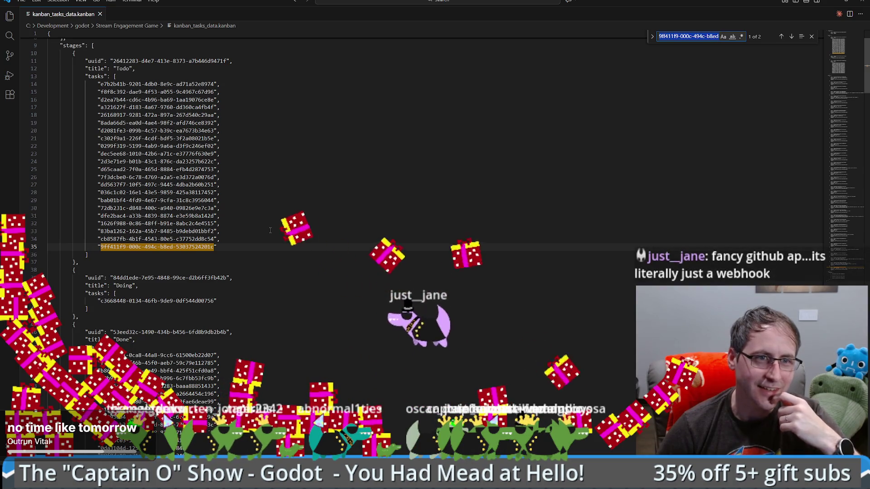
{"action": "key", "text": "Return"}
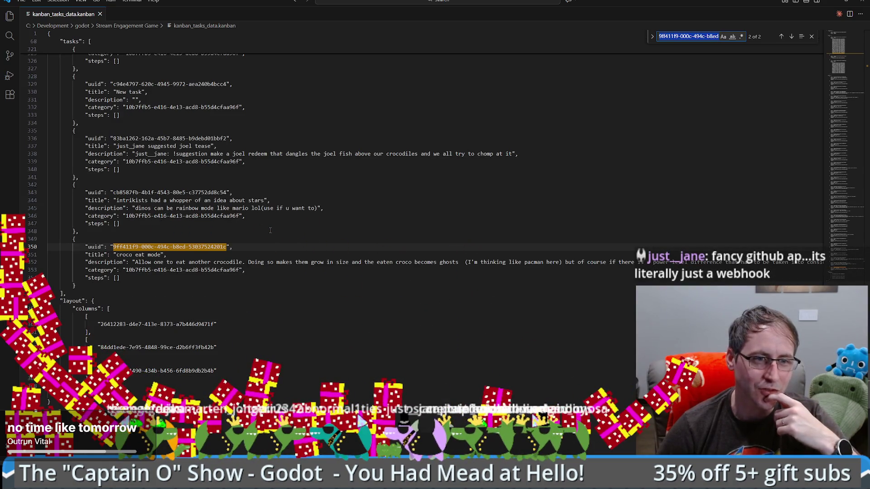
{"action": "left_click", "coordinate": [219, 271]}
{"action": "left_click", "coordinate": [170, 262]}
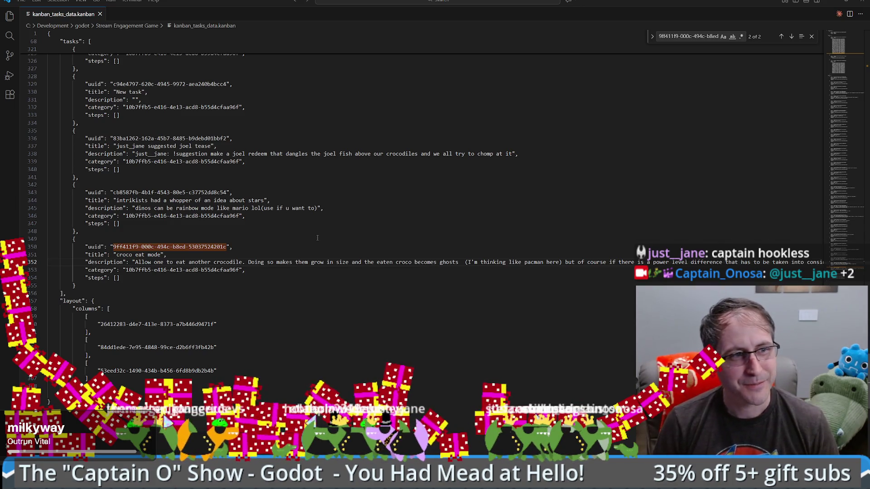
- Select and inspect the joel tease task's description in the data file
{"action": "left_click", "coordinate": [487, 229]}
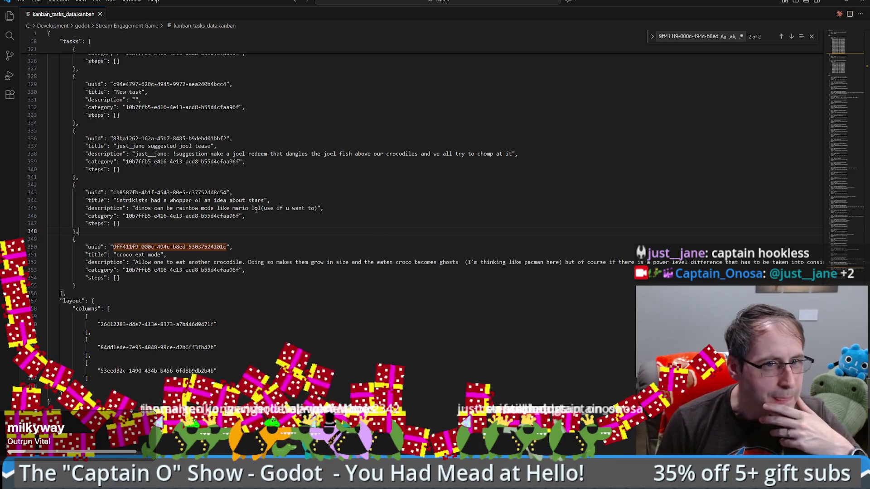
{"action": "left_click_drag", "start_coordinate": [536, 157], "coordinate": [160, 153]}
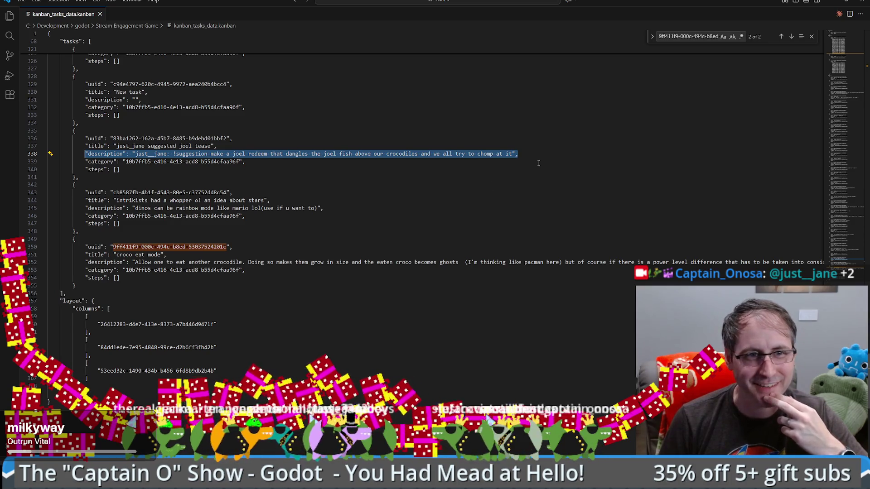
{"action": "left_click", "coordinate": [288, 165]}
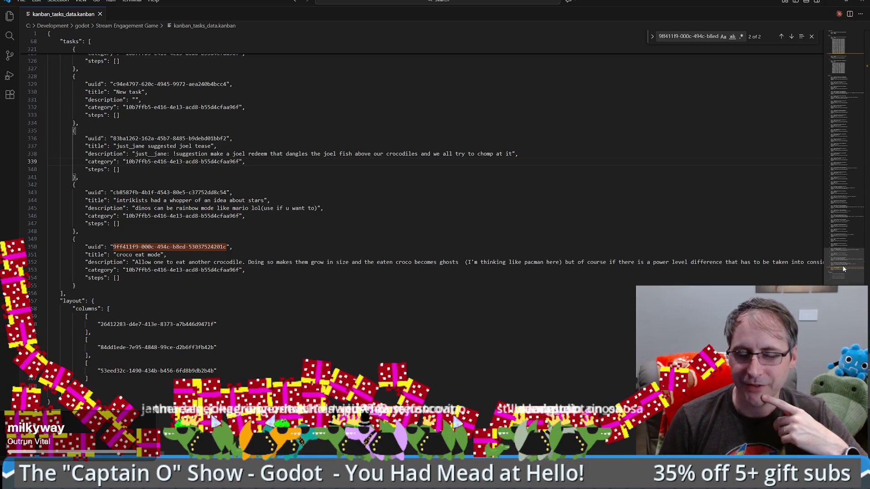
{"action": "scroll", "coordinate": [846, 267], "scroll_direction": "up", "scroll_amount": 3}
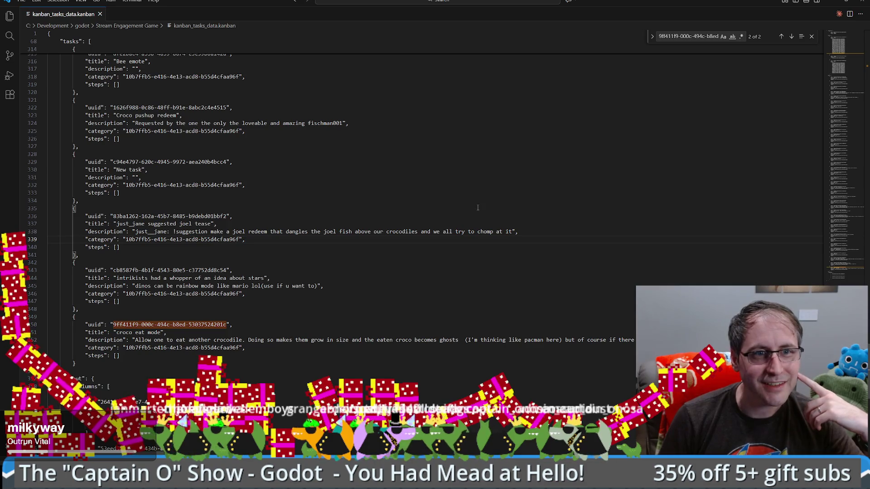
{"action": "scroll", "coordinate": [485, 204], "scroll_direction": "up", "scroll_amount": 3}
{"action": "scroll", "coordinate": [480, 208], "scroll_direction": "up", "scroll_amount": 5}
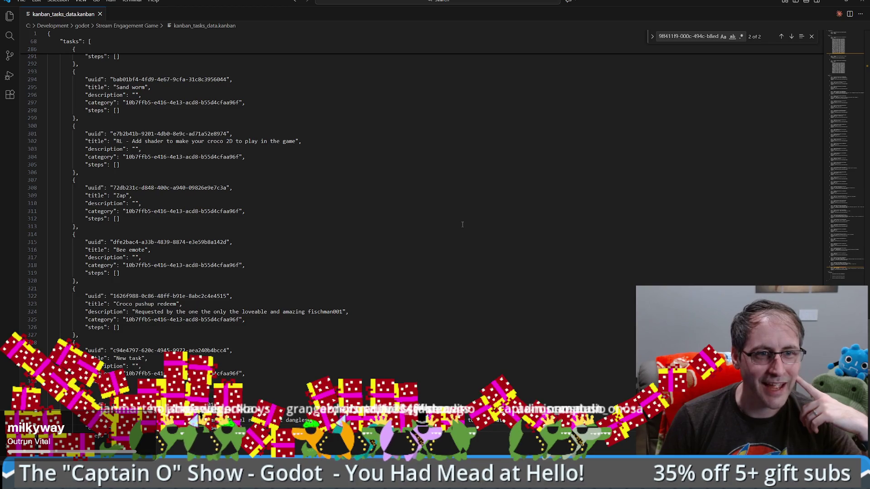
{"action": "left_click", "coordinate": [444, 198]}
{"action": "scroll", "coordinate": [444, 198], "scroll_direction": "up", "scroll_amount": 3}
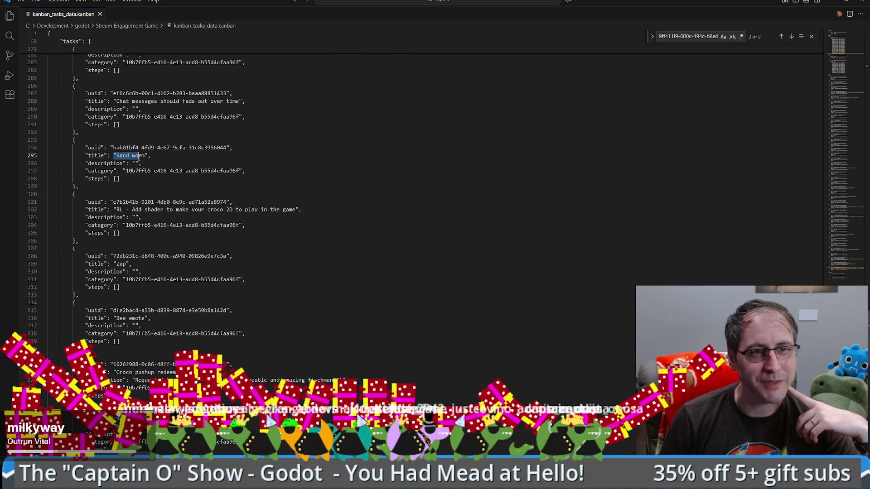
{"action": "scroll", "coordinate": [243, 172], "scroll_direction": "up", "scroll_amount": 1}
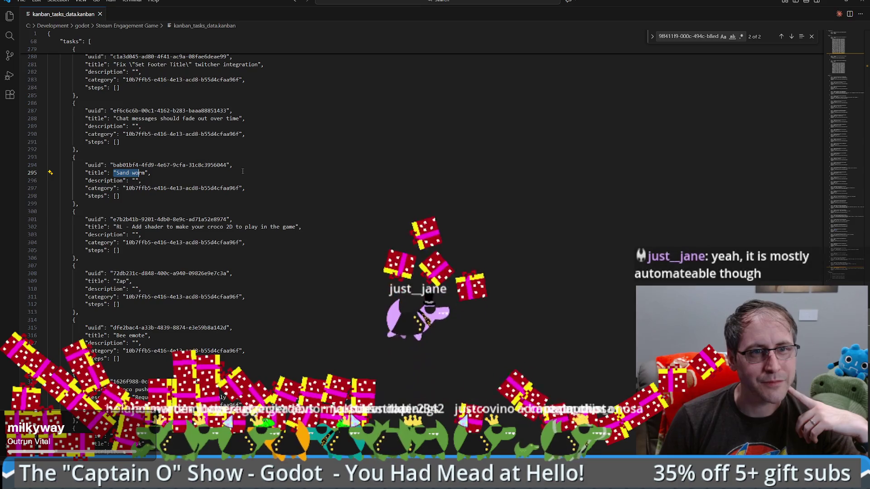
{"action": "left_click_drag", "start_coordinate": [116, 119], "coordinate": [242, 117]}
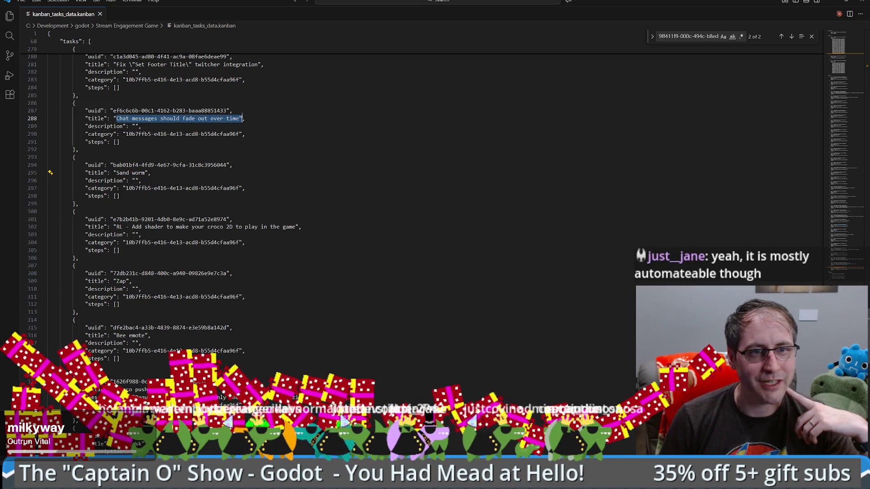
{"action": "left_click", "coordinate": [324, 146]}
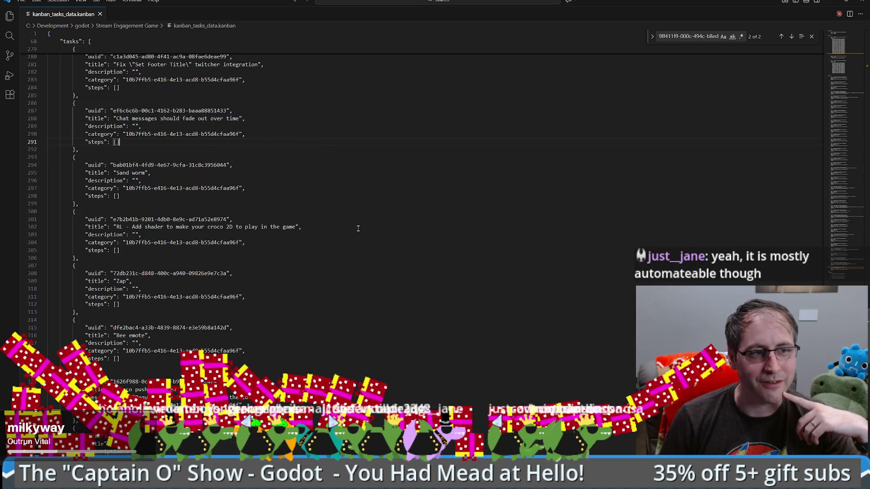
{"action": "scroll", "coordinate": [342, 237], "scroll_direction": "down", "scroll_amount": 7}
{"action": "scroll", "coordinate": [335, 239], "scroll_direction": "down", "scroll_amount": 10}
{"action": "scroll", "coordinate": [329, 241], "scroll_direction": "up", "scroll_amount": 6}
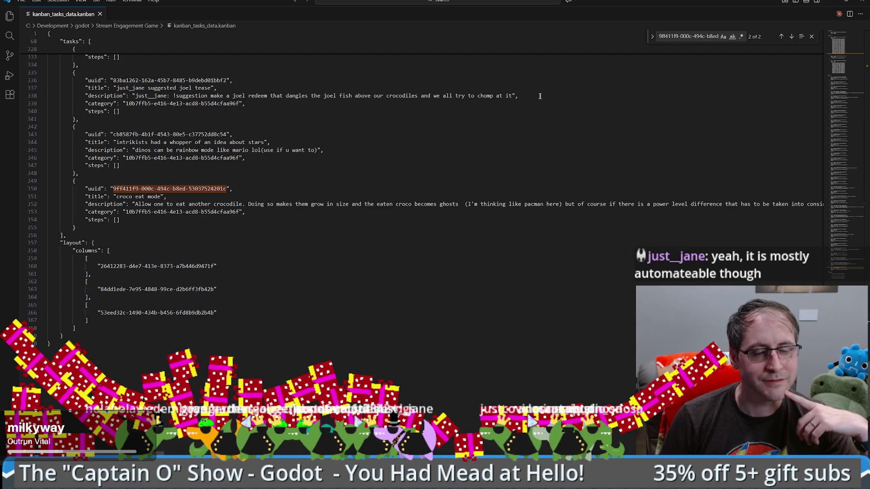
{"action": "key", "text": "alt+Tab"}
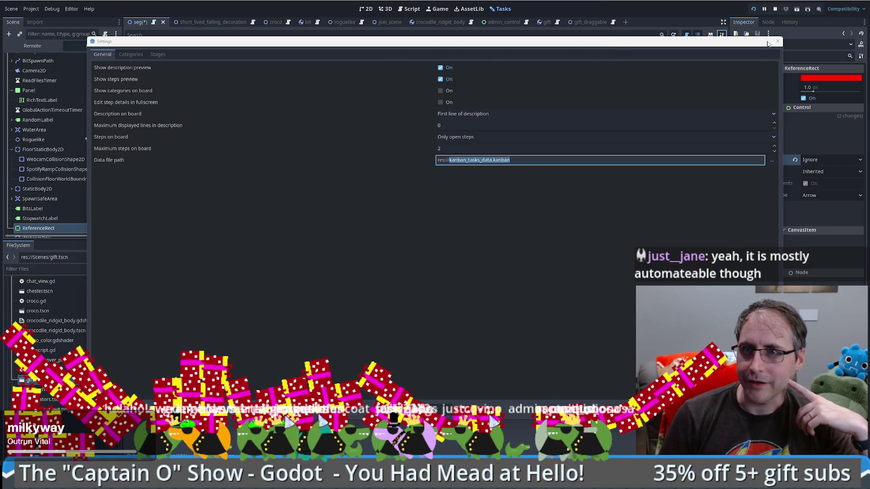
- Search the board for 'jo', drag the joel tease card from Todo to Done, and clear the search
{"action": "left_click", "coordinate": [778, 41]}
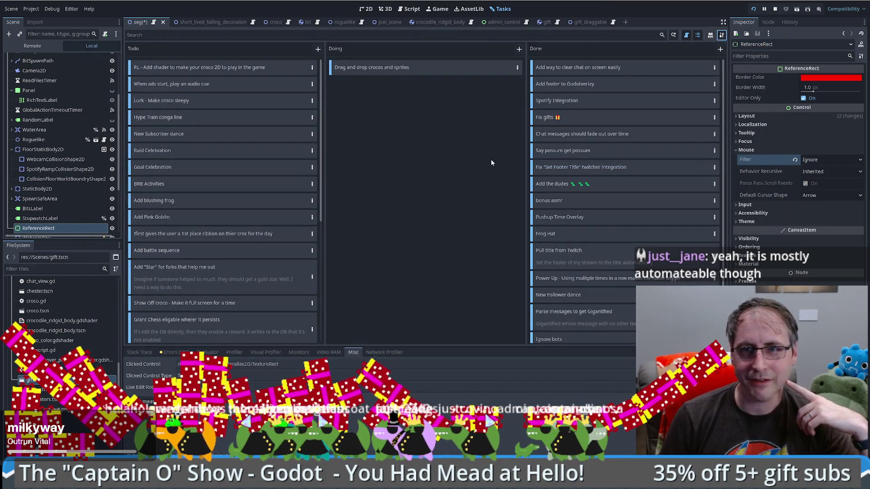
{"action": "left_click", "coordinate": [313, 36]}
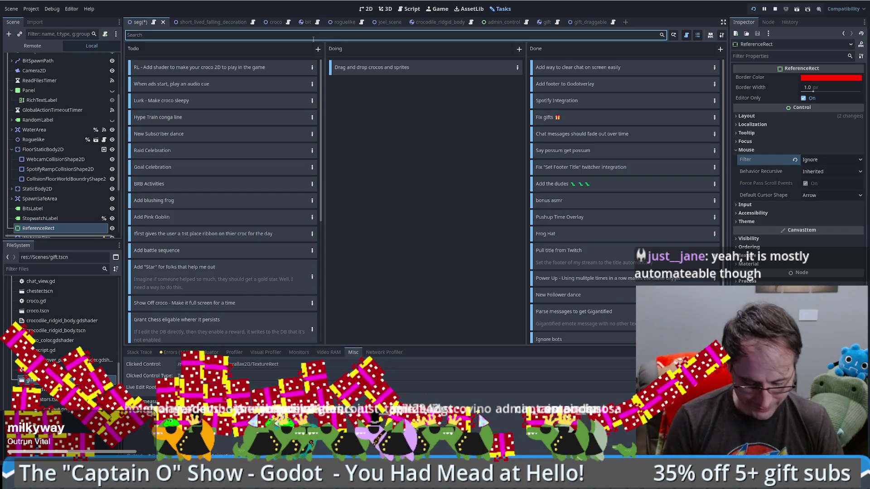
{"action": "type", "text": "joel"}
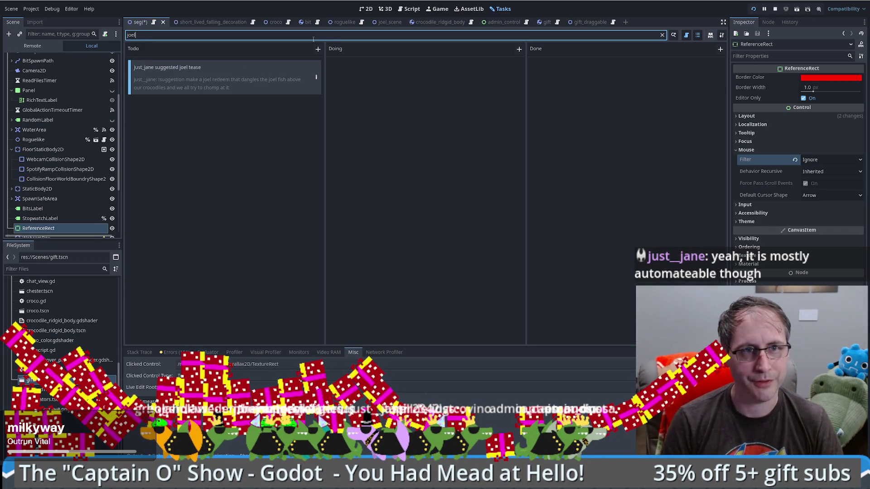
{"action": "left_click_drag", "start_coordinate": [280, 77], "coordinate": [635, 91]}
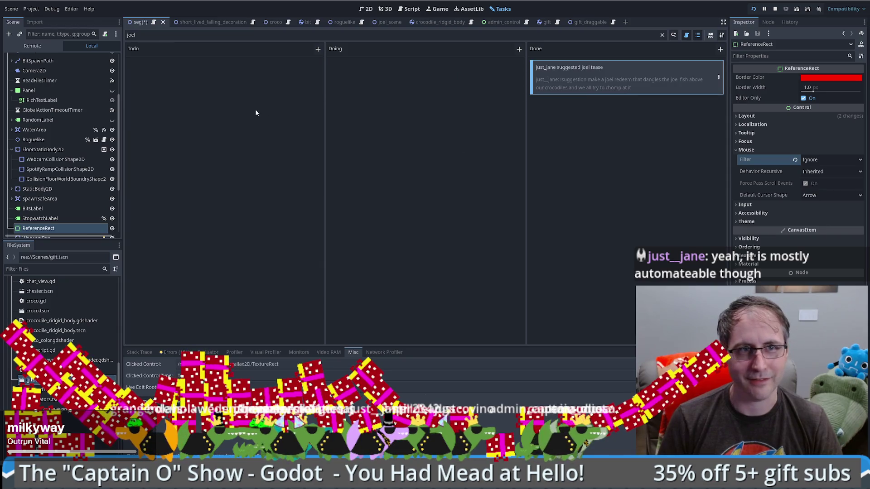
{"action": "key", "text": "ctrl+a"}
{"action": "key", "text": "BackSpace"}
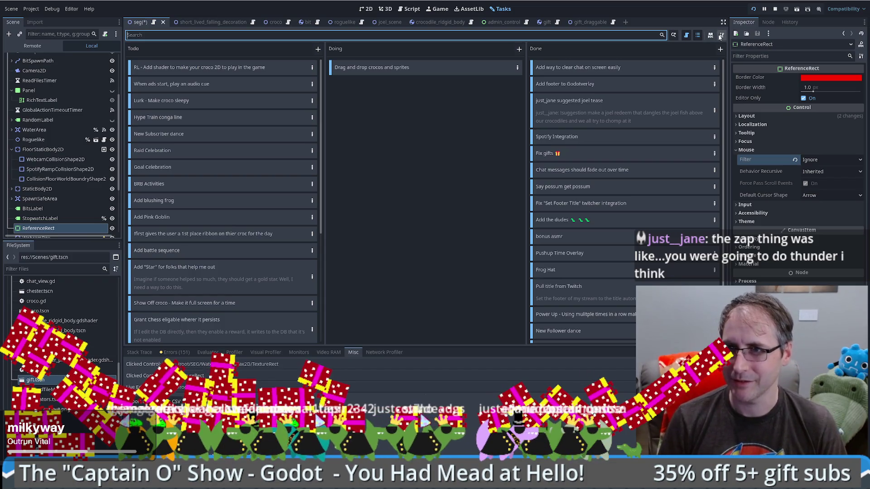
- In board Settings > Stages, add a stage column, then delete the extra stages and close
{"action": "left_click", "coordinate": [720, 35]}
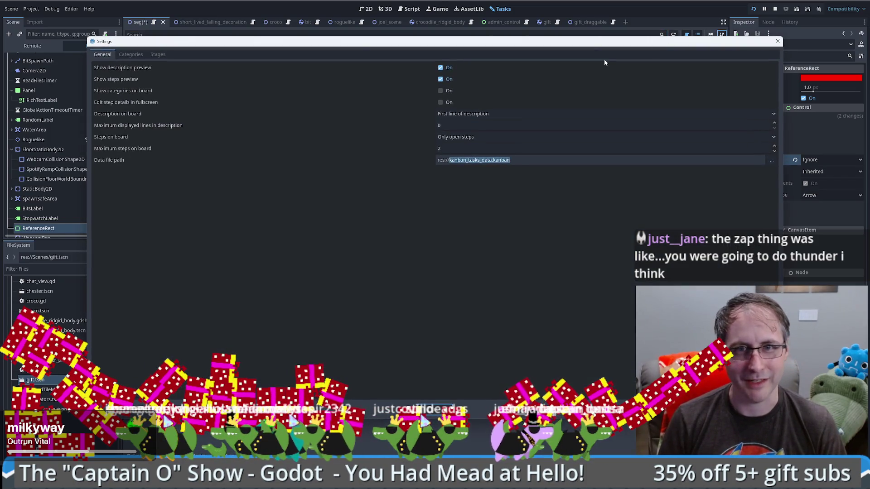
{"action": "left_click", "coordinate": [131, 54]}
{"action": "left_click", "coordinate": [158, 55]}
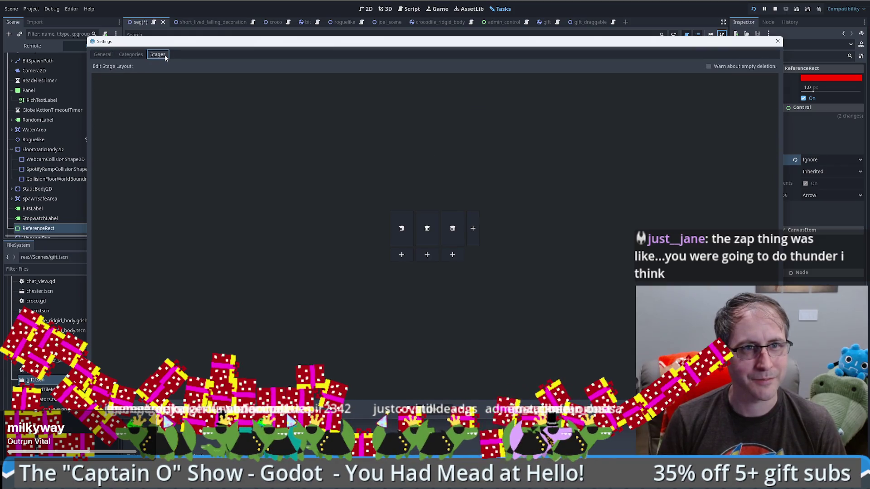
{"action": "left_click", "coordinate": [477, 232]}
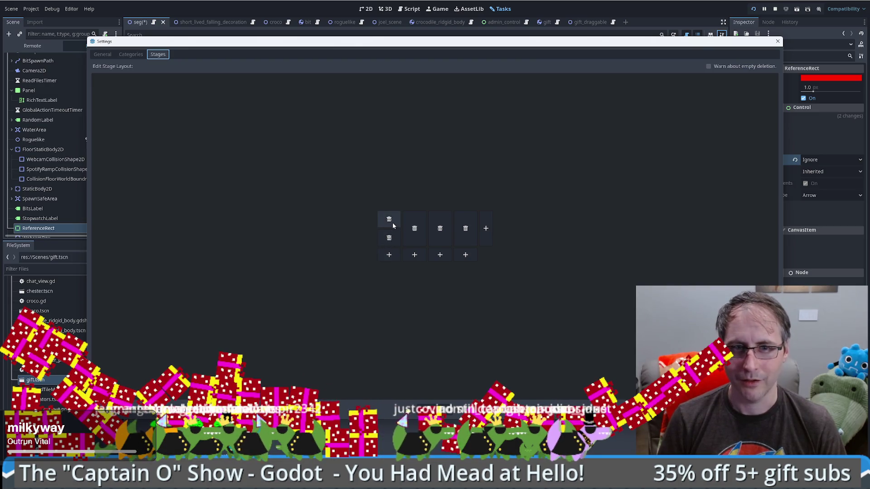
{"action": "left_click", "coordinate": [389, 220]}
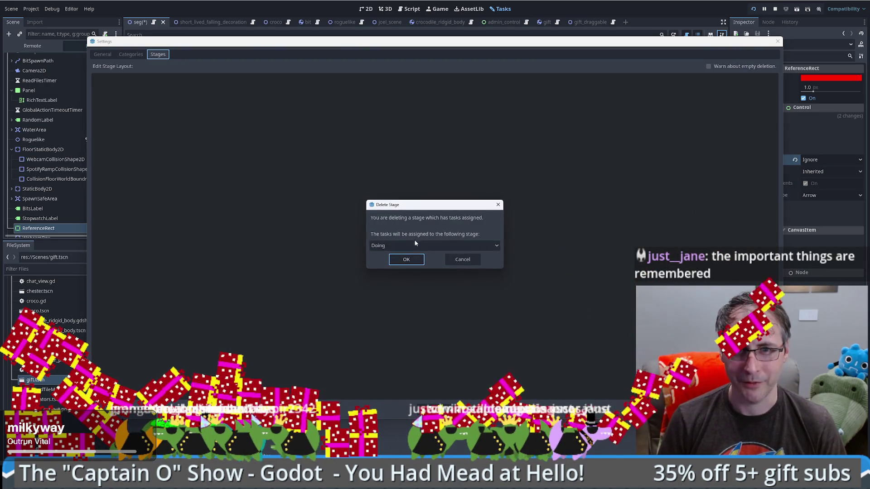
{"action": "left_click", "coordinate": [463, 259]}
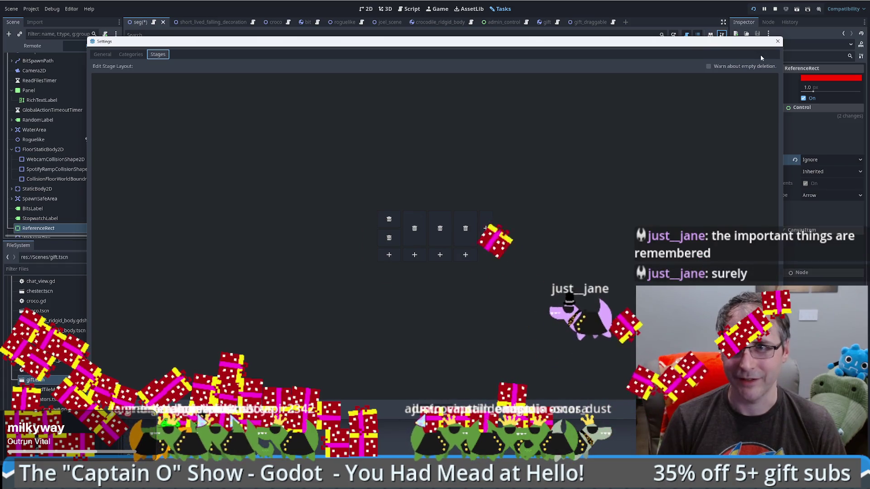
{"action": "left_click", "coordinate": [389, 237]}
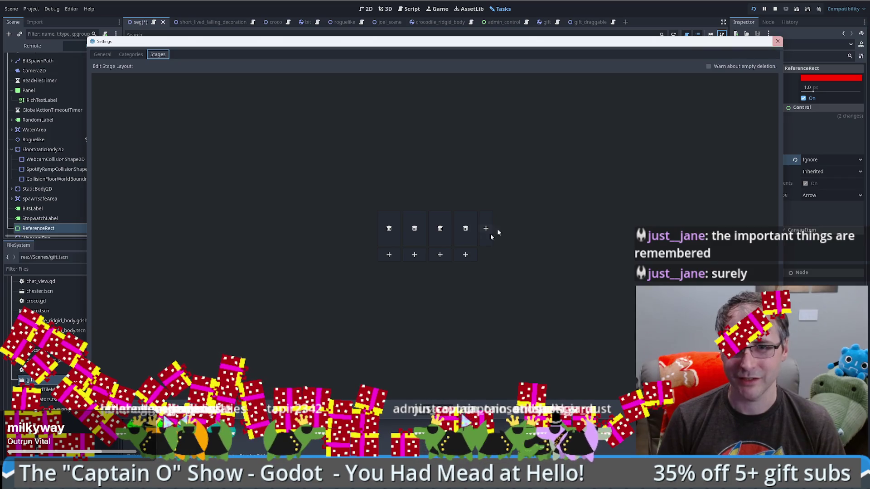
{"action": "left_click", "coordinate": [778, 42]}
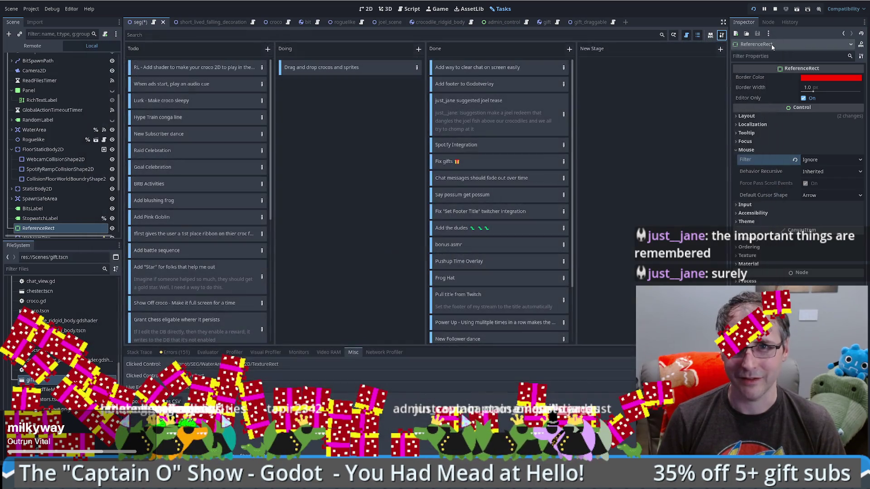
- Rename the New Stage column through its context menu
{"action": "right_click", "coordinate": [611, 47]}
{"action": "left_click", "coordinate": [630, 58]}
{"action": "left_click", "coordinate": [635, 48]}
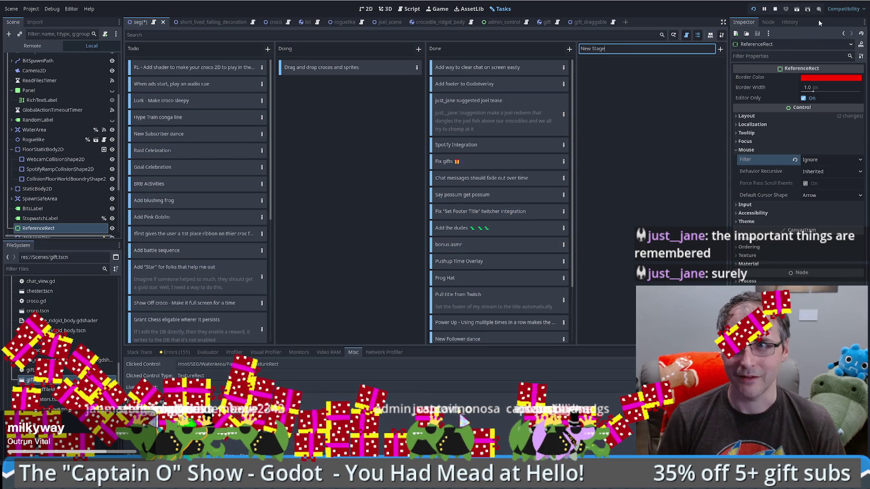
{"action": "key", "text": "Return"}
- Add a second stage under the last column, check the board, and reopen Stages settings
{"action": "left_click", "coordinate": [722, 34]}
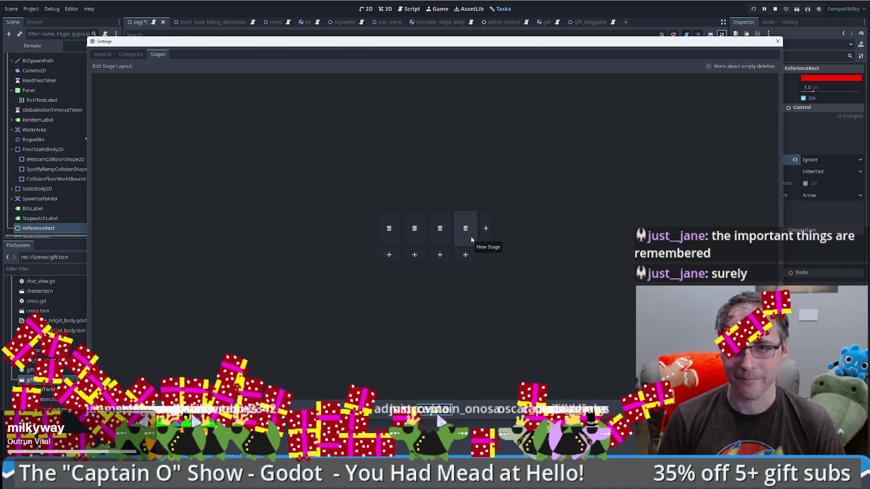
{"action": "left_click", "coordinate": [466, 256]}
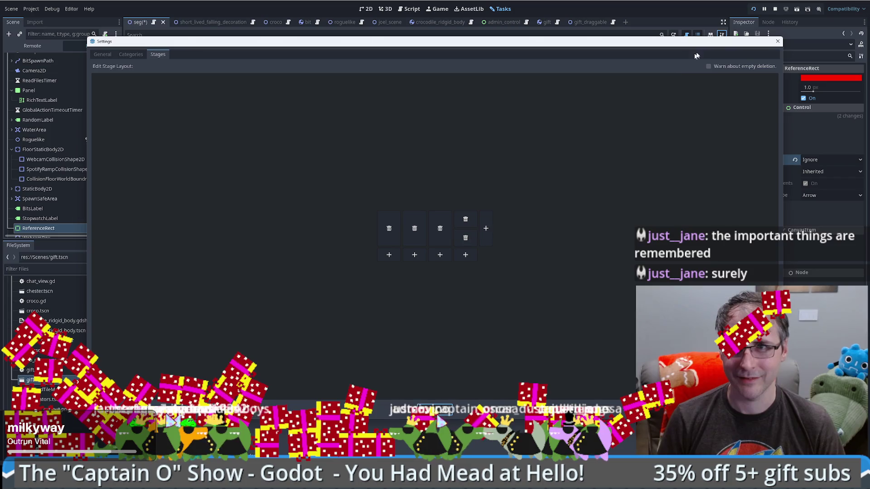
{"action": "left_click", "coordinate": [778, 42]}
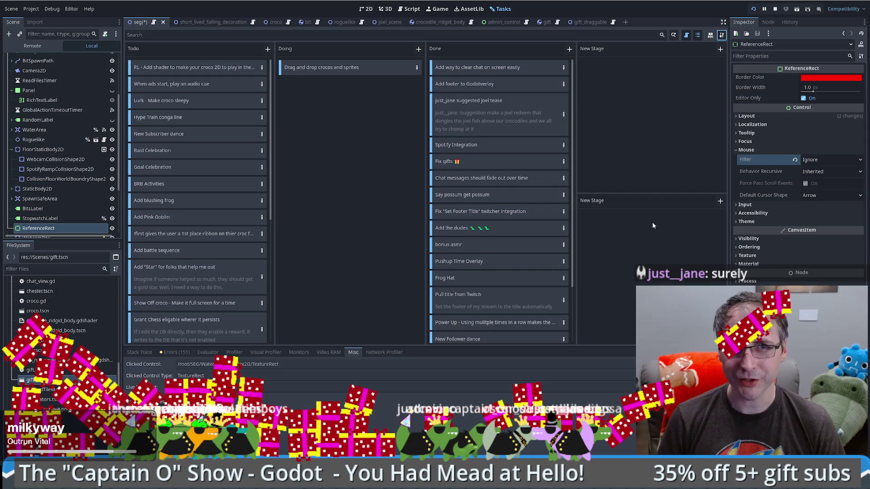
{"action": "left_click", "coordinate": [722, 35]}
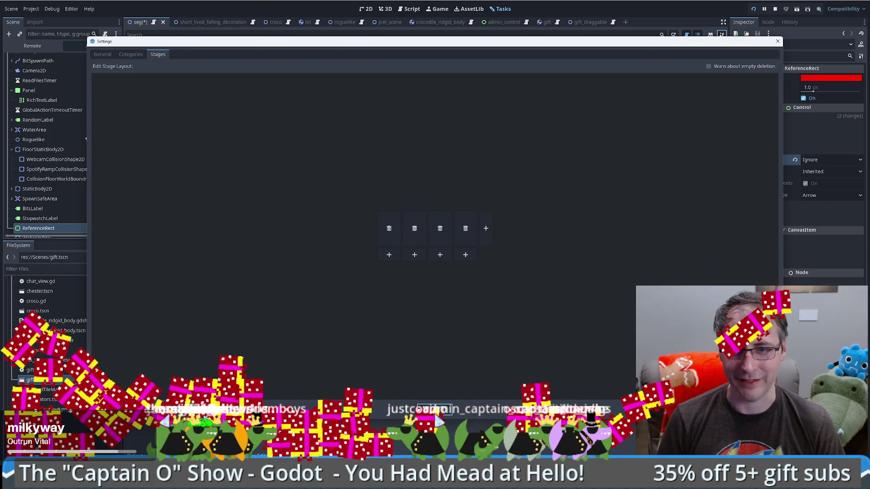
- Close Settings, reload the project choosing Stop & Quit and Save & Close, then reopen seg.gd
{"action": "key", "text": "Escape"}
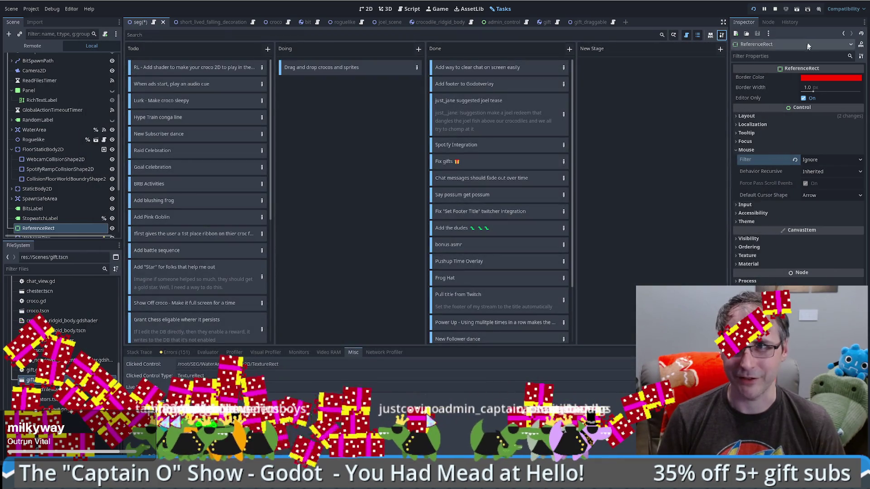
{"action": "key", "text": "ctrl+q"}
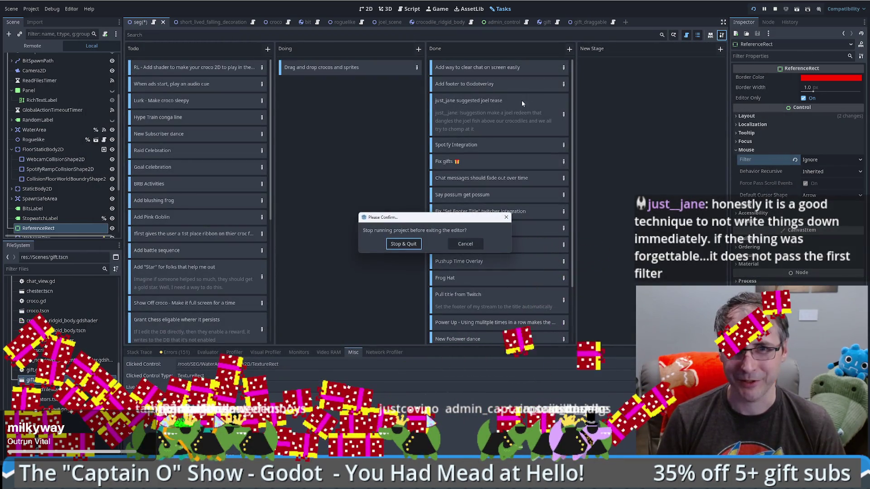
{"action": "left_click", "coordinate": [405, 248]}
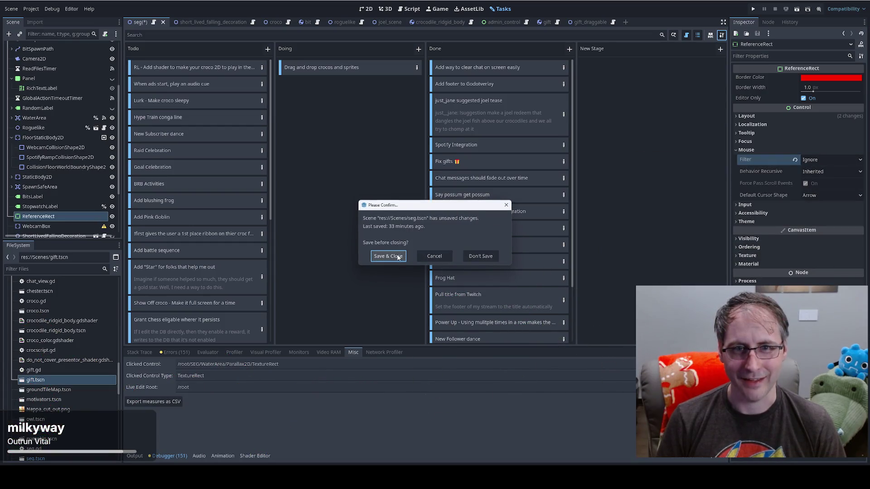
{"action": "left_click", "coordinate": [399, 257]}
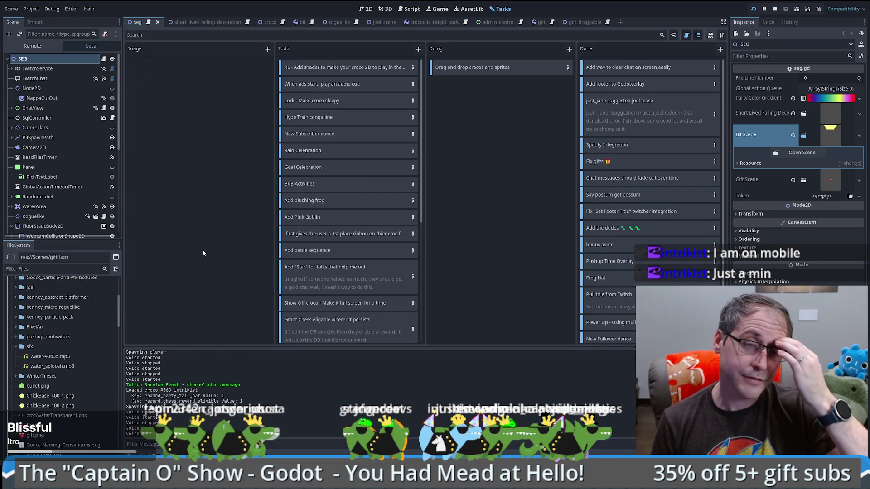
{"action": "left_click", "coordinate": [149, 23]}
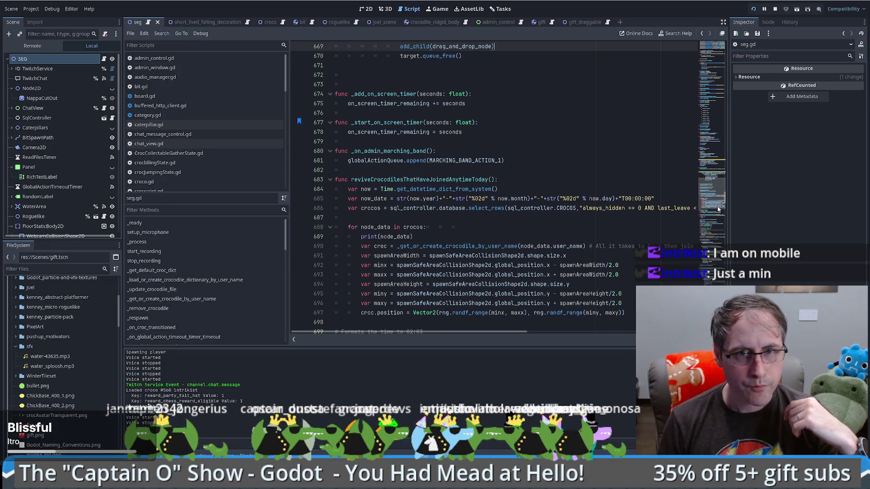
- Search seg.gd for 'redeem' to reach the reward-redeemed handler
{"action": "scroll", "coordinate": [719, 210], "scroll_direction": "down", "scroll_amount": 12}
{"action": "left_click", "coordinate": [638, 264]}
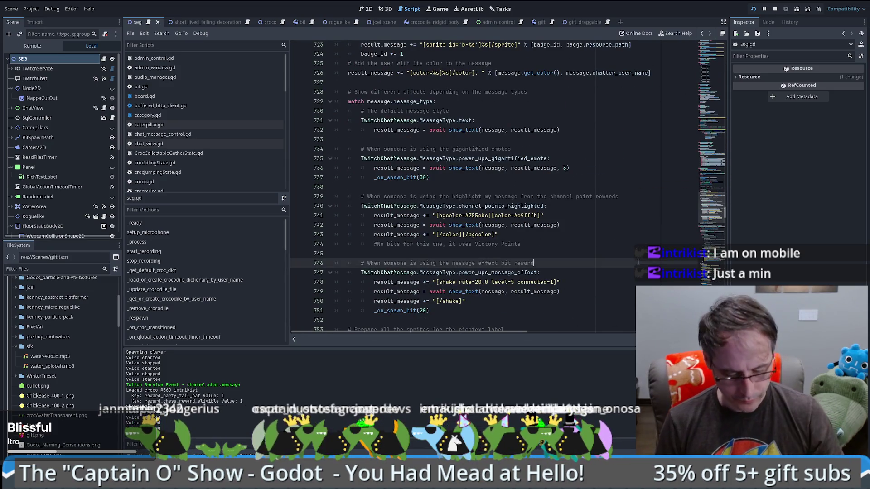
{"action": "key", "text": "ctrl+f"}
{"action": "type", "text": "redeem"}
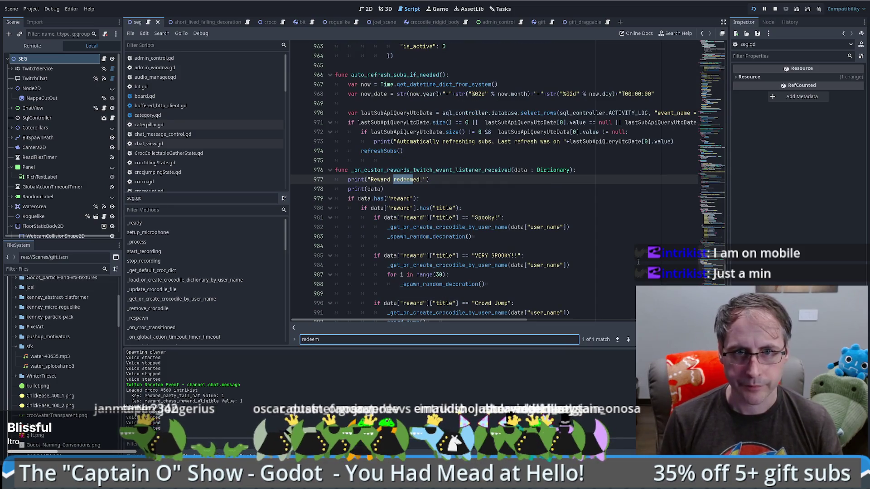
{"action": "scroll", "coordinate": [546, 254], "scroll_direction": "down", "scroll_amount": 2}
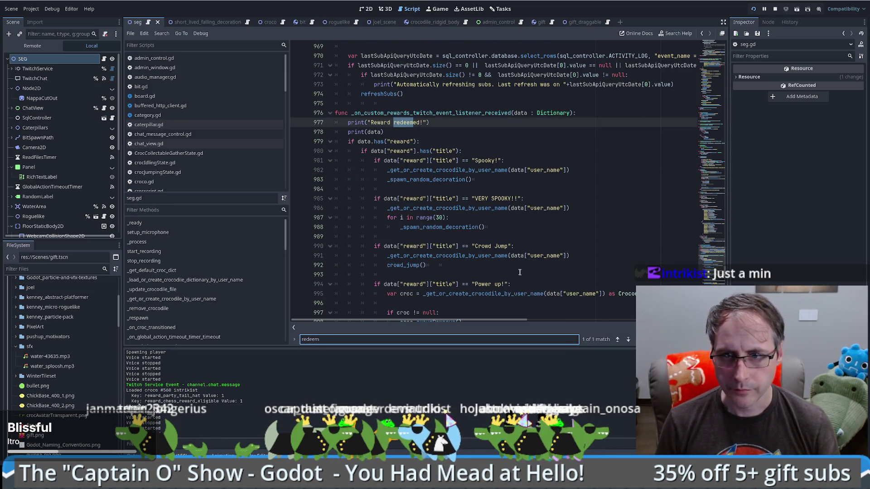
{"action": "scroll", "coordinate": [502, 246], "scroll_direction": "down", "scroll_amount": 8}
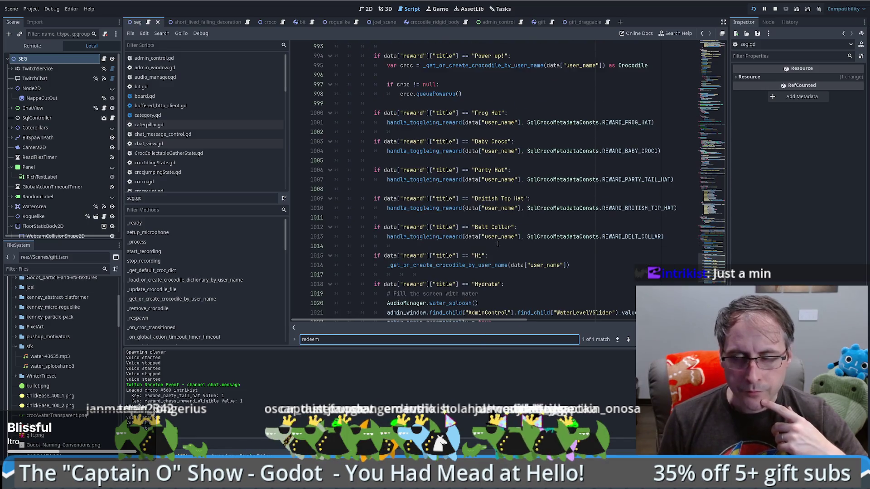
{"action": "scroll", "coordinate": [501, 250], "scroll_direction": "up", "scroll_amount": 6}
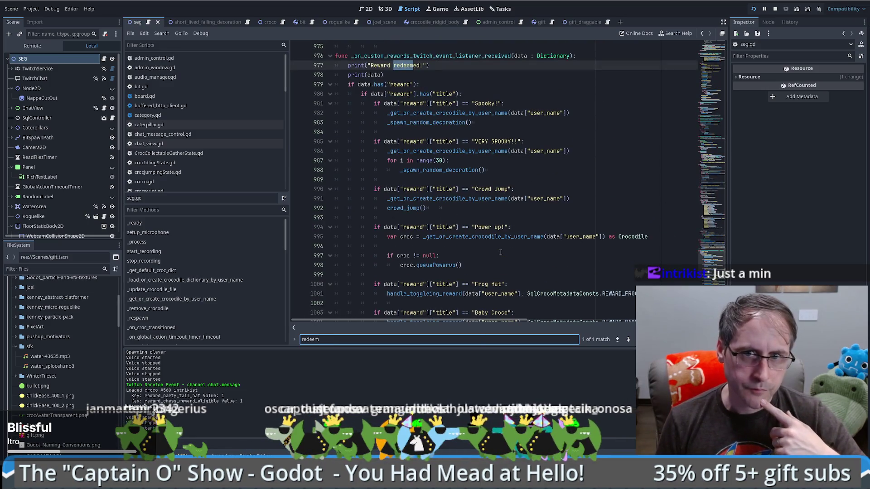
{"action": "scroll", "coordinate": [498, 249], "scroll_direction": "down", "scroll_amount": 10}
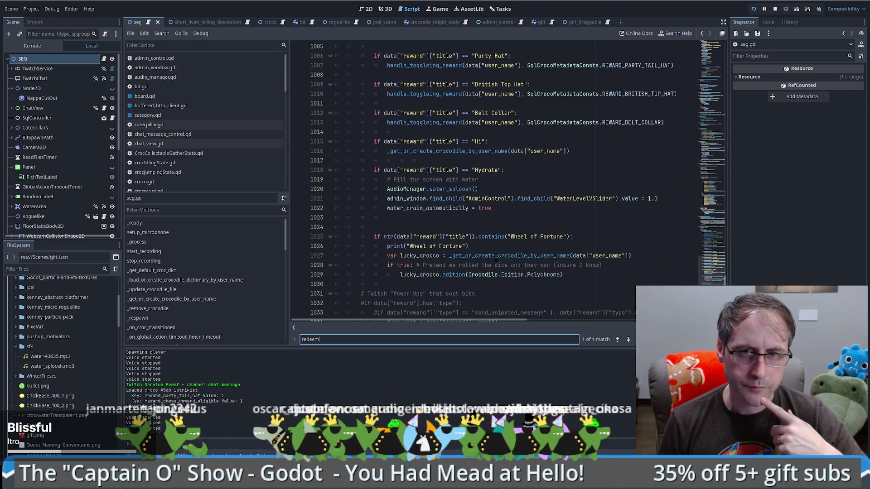
- Copy the Hydrate reward block and paste a duplicate directly below it
{"action": "left_click", "coordinate": [486, 219]}
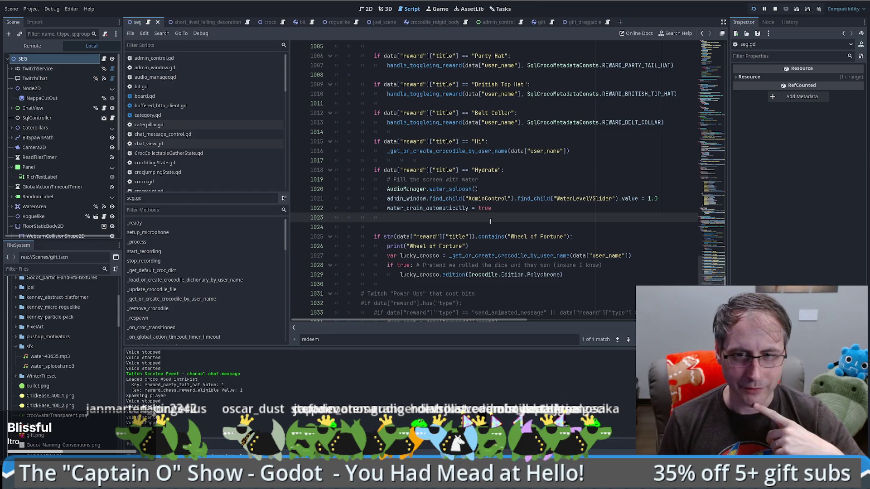
{"action": "scroll", "coordinate": [490, 221], "scroll_direction": "down", "scroll_amount": 2}
{"action": "left_click", "coordinate": [429, 228]}
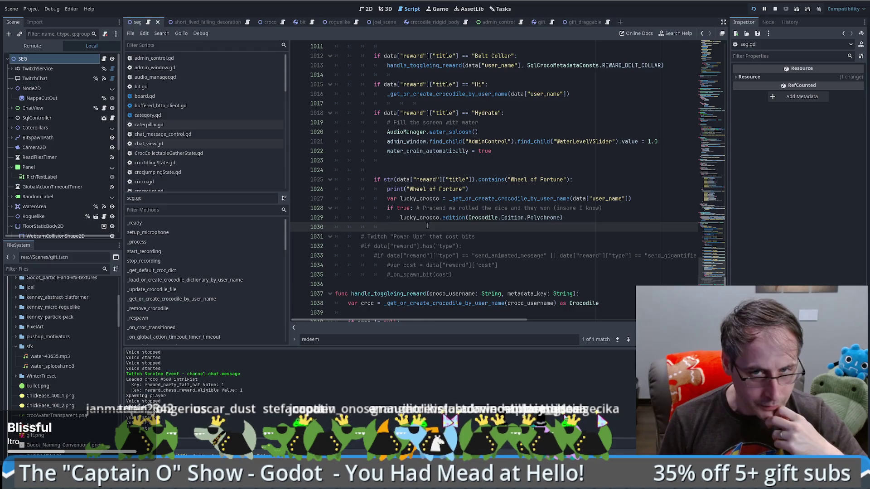
{"action": "scroll", "coordinate": [427, 226], "scroll_direction": "up", "scroll_amount": 2}
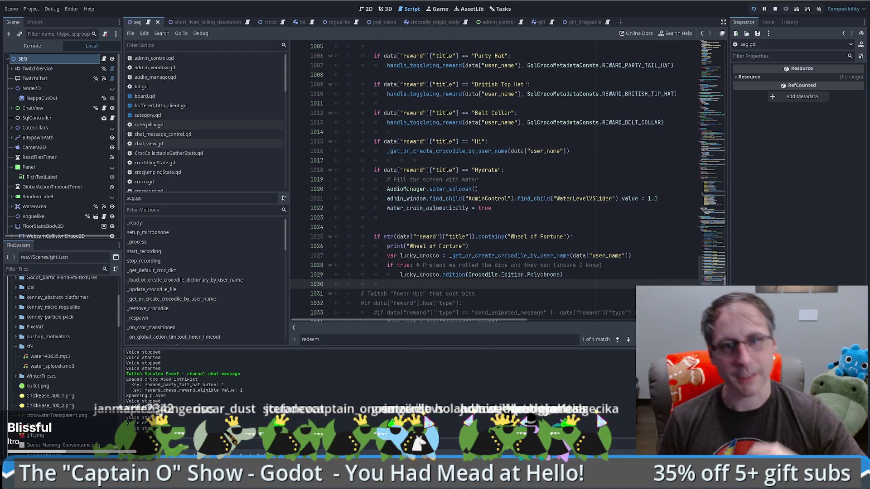
{"action": "left_click", "coordinate": [506, 209]}
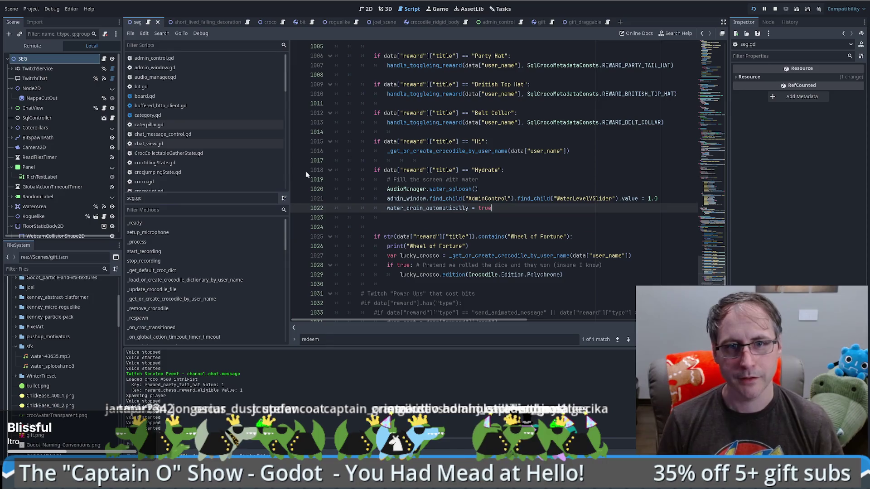
{"action": "left_click_drag", "start_coordinate": [372, 171], "coordinate": [411, 218]}
{"action": "left_click", "coordinate": [411, 218]}
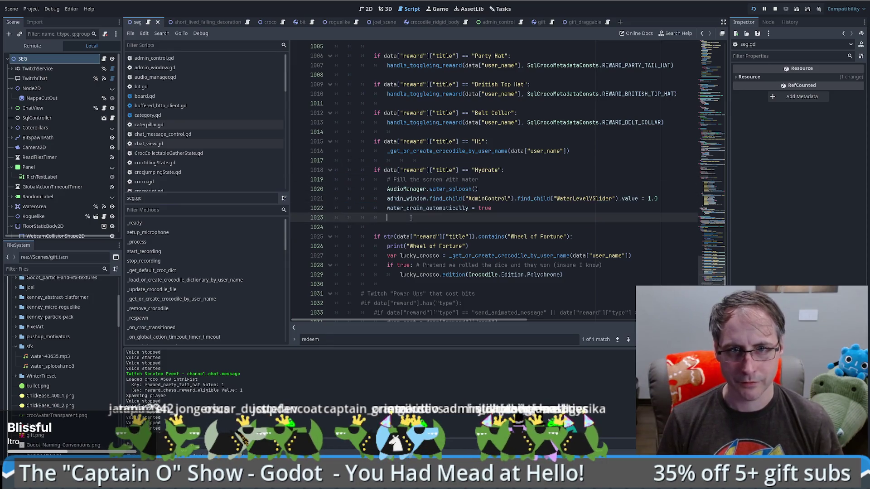
{"action": "key", "text": "Return"}
{"action": "type", "text": "if data[\"reward\"][\"title\"] == \"Hydrate\": \t\t\t# Fill the screen with water \t\t\tAudioManager.water_splosh() \t\t\tadmin_window.find_child(\"AdminControl\").find_child(\"WaterLevelVSlider\").value = 1.0 \t\t\twater_drain_automatically = true"}
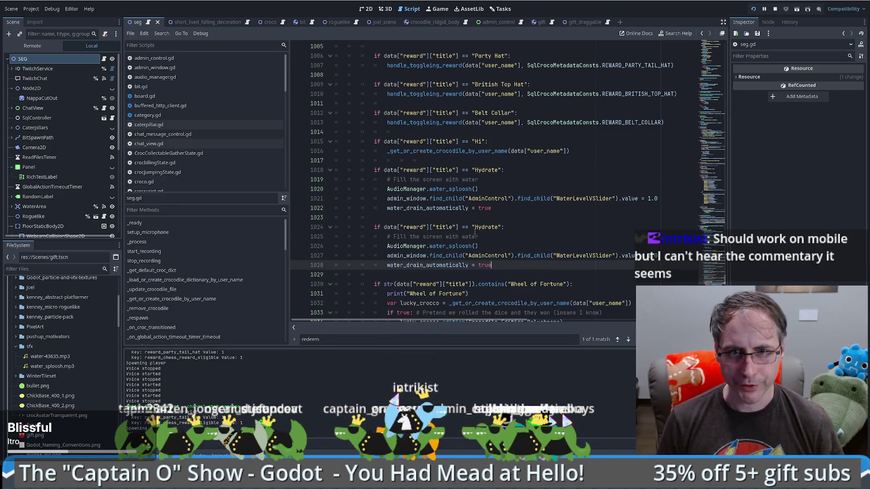
- Retitle the copied Hydrate check as the Overlay Suggestion reward
{"action": "double_click", "coordinate": [484, 227]}
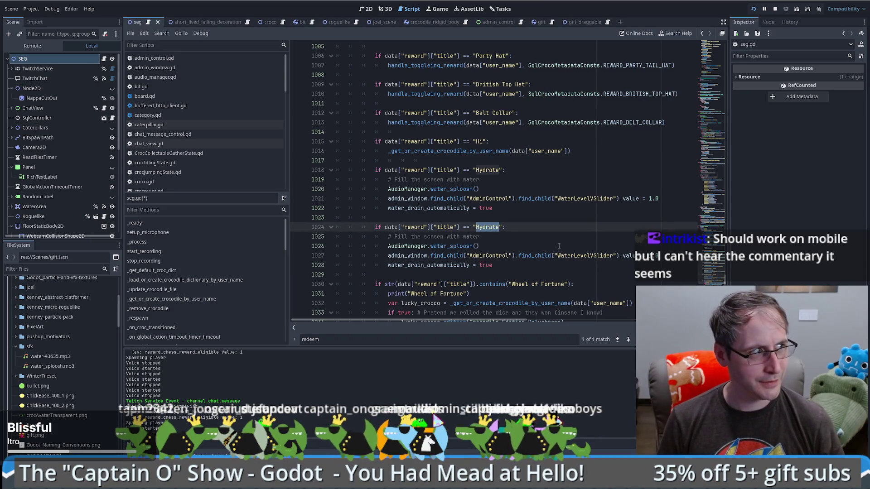
{"action": "type", "text": "suggestion"}
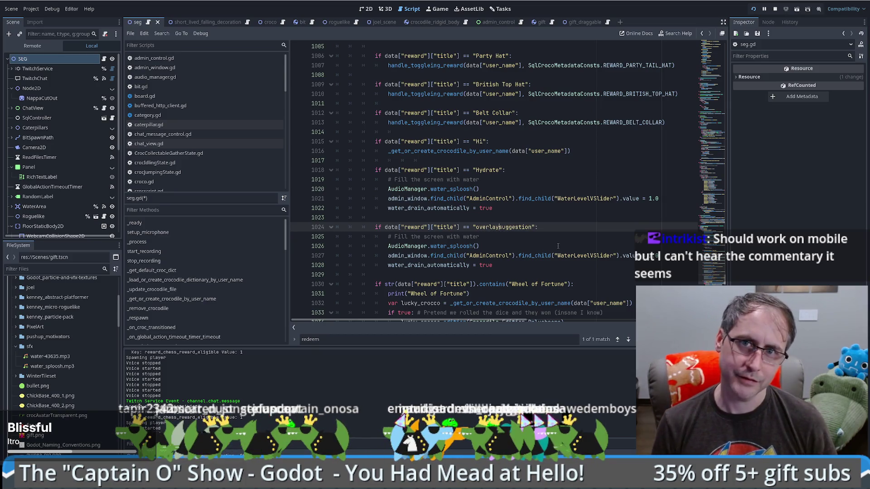
{"action": "key", "text": "BackSpace"}
{"action": "type", "text": "JO"}
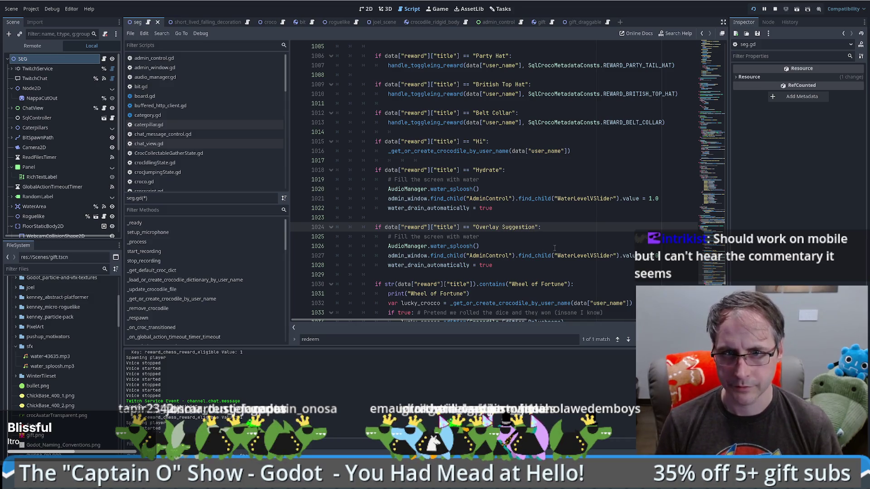
- Delete the copied water comment, sound and leftover lines under Overlay Suggestion
{"action": "key", "text": "Down"}
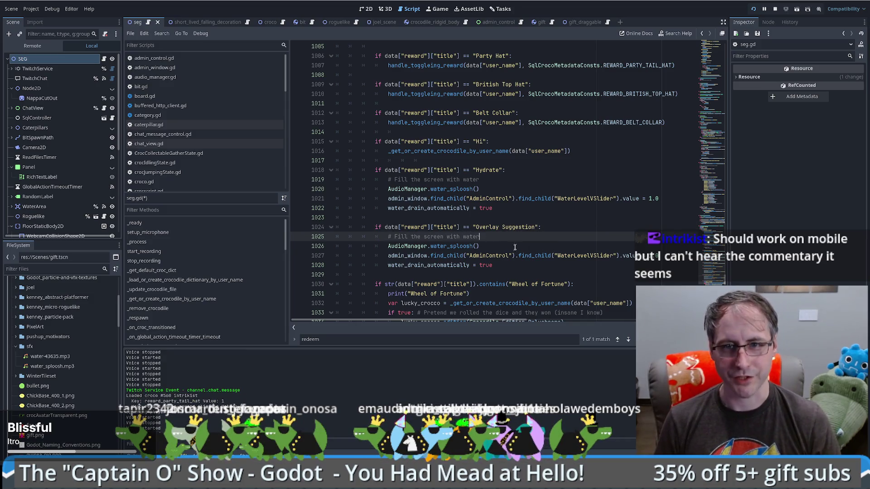
{"action": "key", "text": "shift+Up"}
{"action": "key", "text": "shift+End"}
{"action": "key", "text": "shift+Down"}
{"action": "key", "text": "BackSpace"}
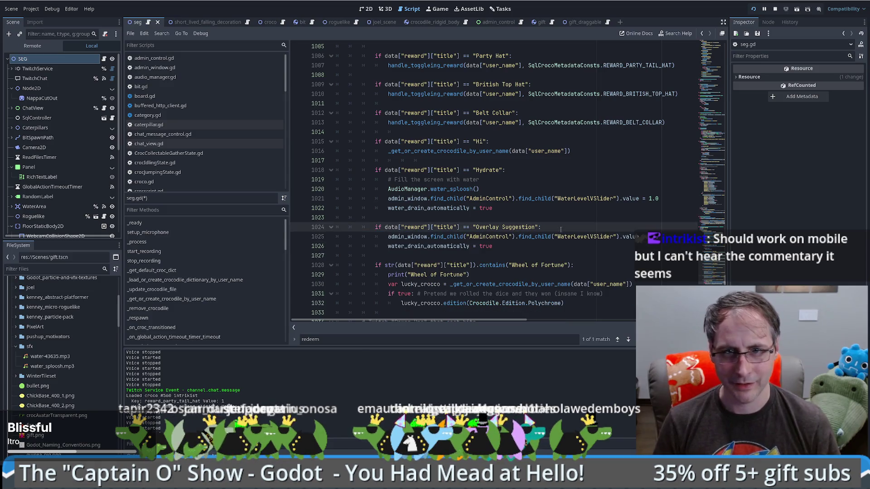
{"action": "key", "text": "Return"}
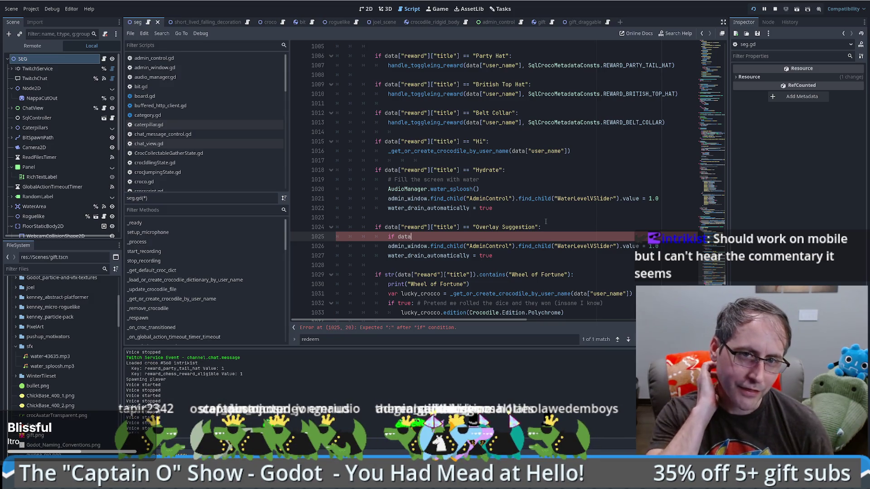
{"action": "key", "text": "BackSpace"}
{"action": "key", "text": "BackSpace"}
{"action": "key", "text": "BackSpace"}
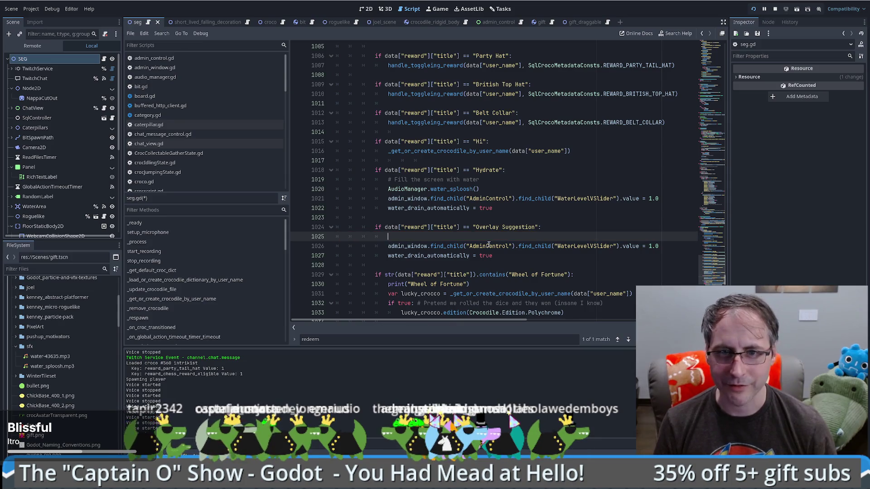
{"action": "key", "text": "shift+Down"}
{"action": "key", "text": "shift+Down"}
{"action": "key", "text": "BackSpace"}
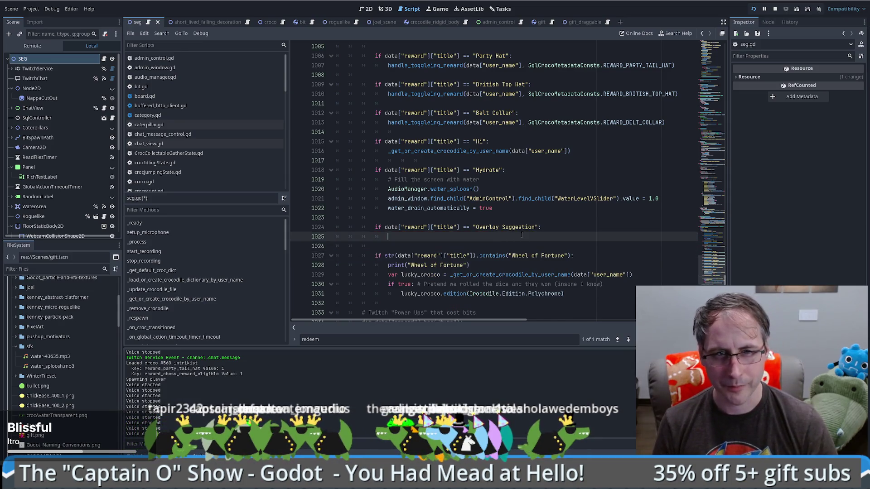
- Compare with the null check in Power up, then return to the Overlay Suggestion line
{"action": "scroll", "coordinate": [522, 235], "scroll_direction": "up", "scroll_amount": 8}
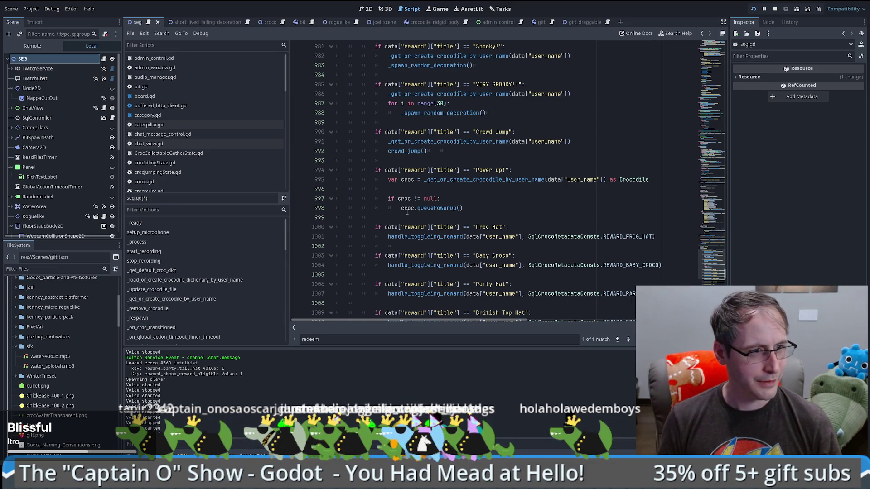
{"action": "left_click", "coordinate": [475, 202]}
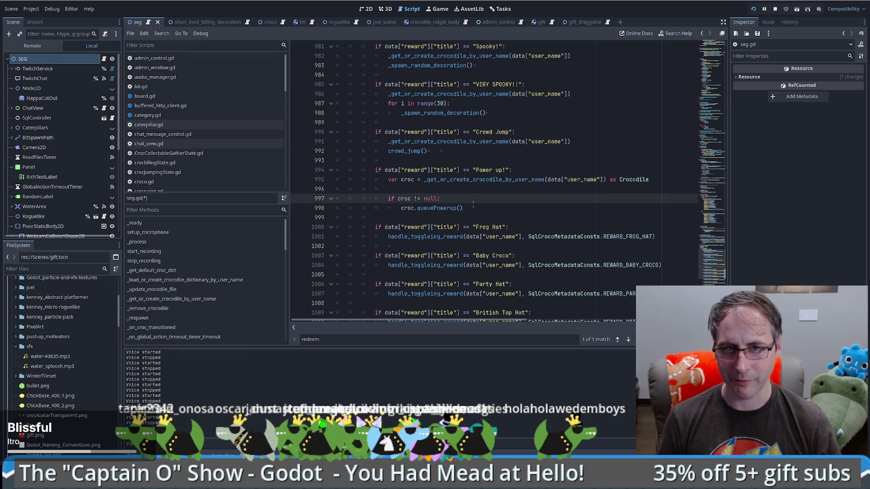
{"action": "scroll", "coordinate": [483, 196], "scroll_direction": "down", "scroll_amount": 10}
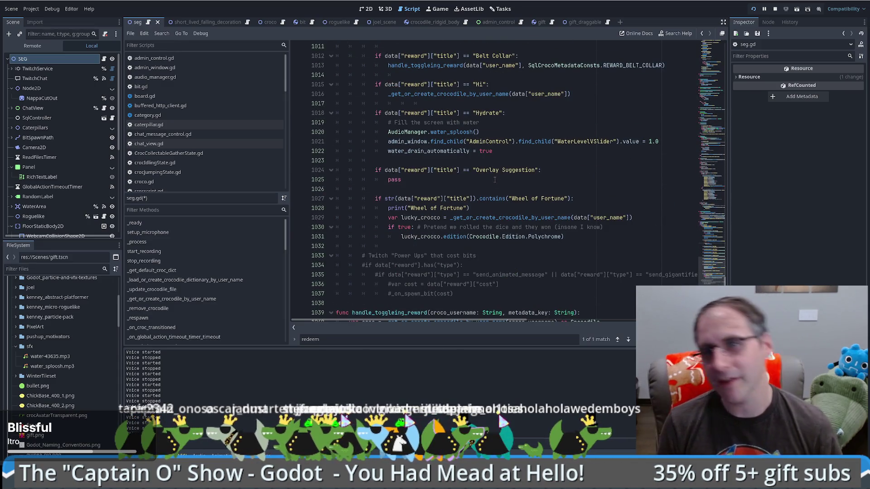
{"action": "left_click", "coordinate": [563, 172]}
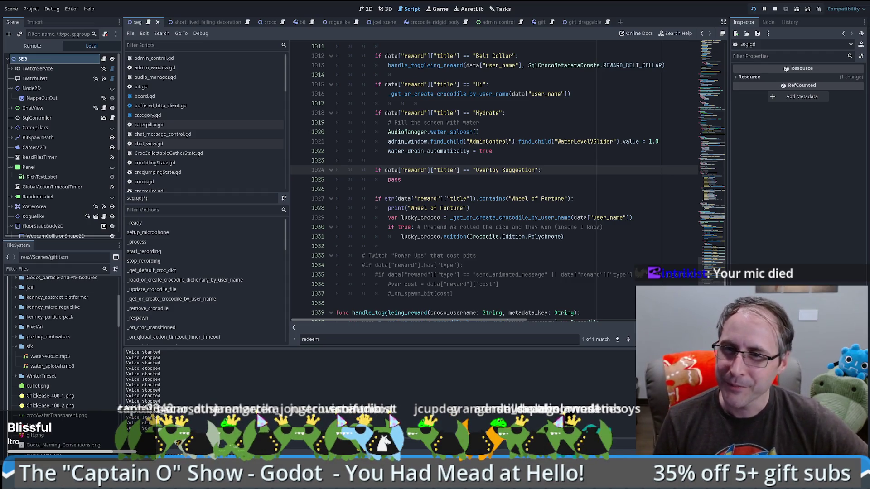
- Insert an indented blank line under 'Overlay Suggestion' above pass, then return to the Tasks kanban board
{"action": "scroll", "coordinate": [635, 184], "scroll_direction": "down", "scroll_amount": 5}
{"action": "scroll", "coordinate": [634, 185], "scroll_direction": "up", "scroll_amount": 6}
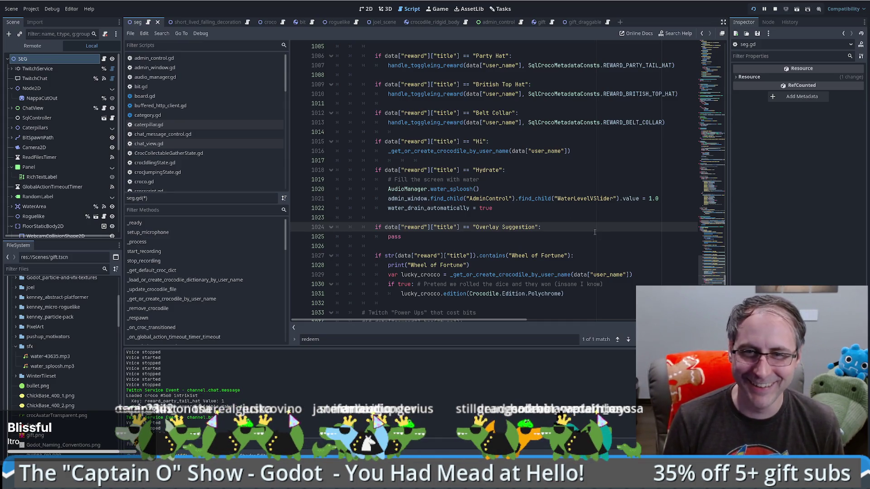
{"action": "key", "text": "Return"}
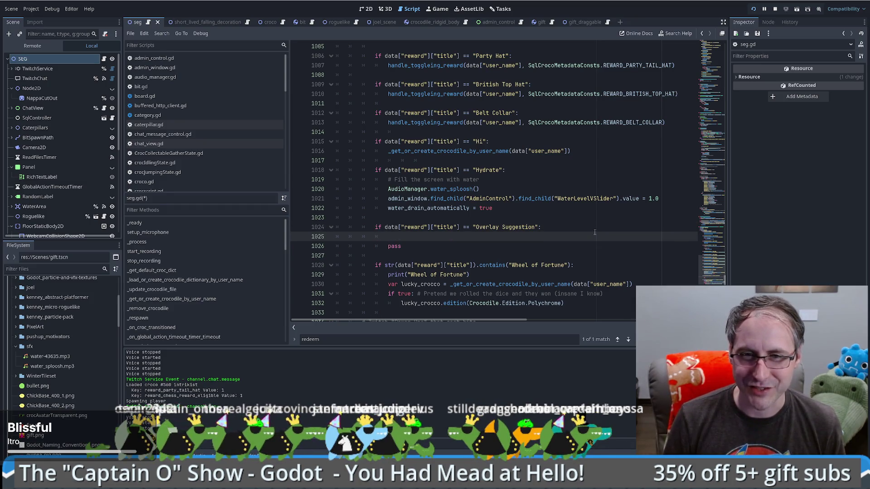
{"action": "key", "text": "ctrl+z"}
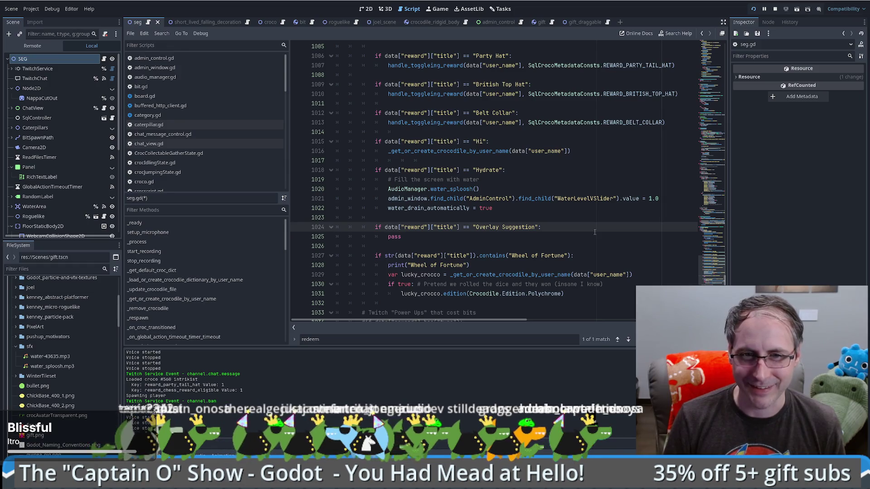
{"action": "key", "text": "Return"}
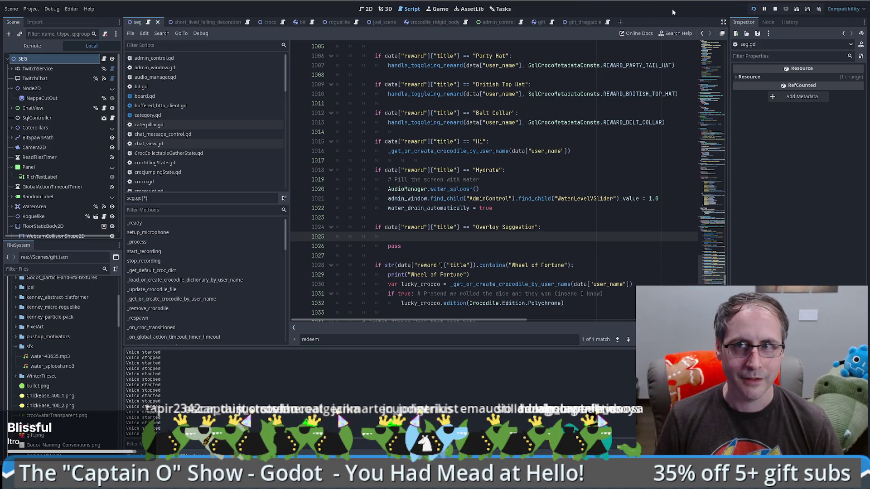
{"action": "left_click", "coordinate": [501, 8]}
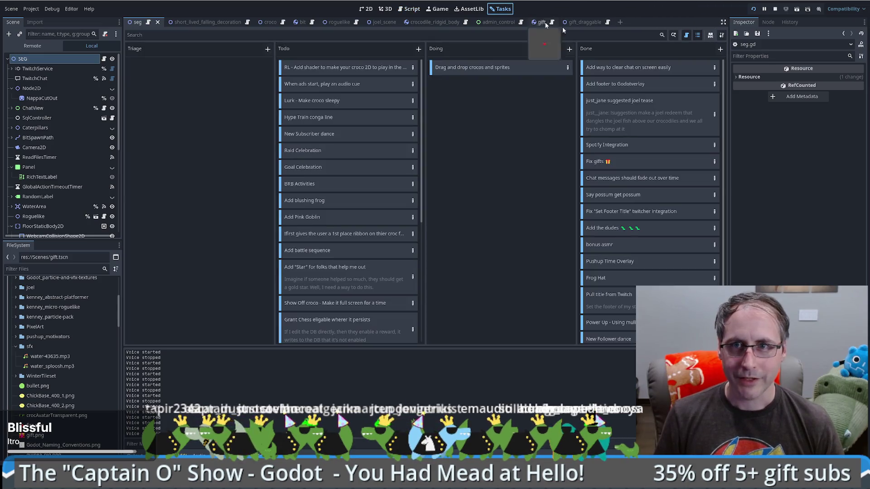
{"action": "left_click", "coordinate": [723, 35]}
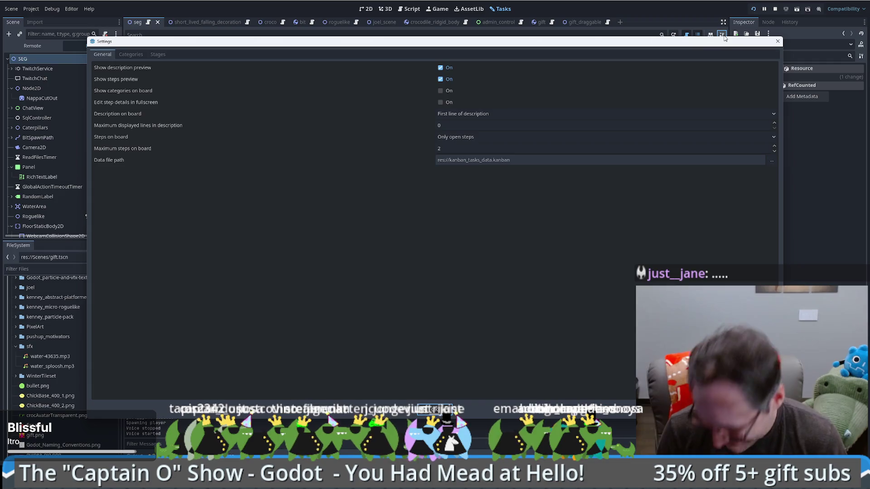
{"action": "triple_click", "coordinate": [581, 158]}
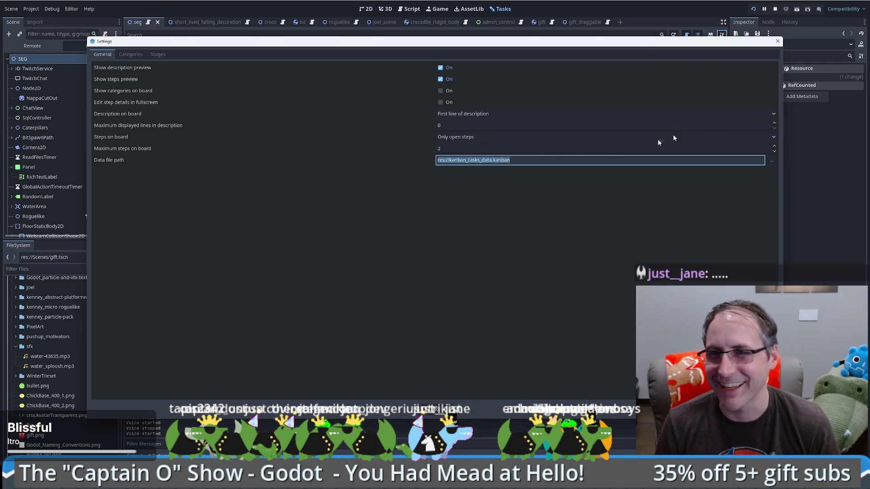
{"action": "left_click", "coordinate": [778, 41]}
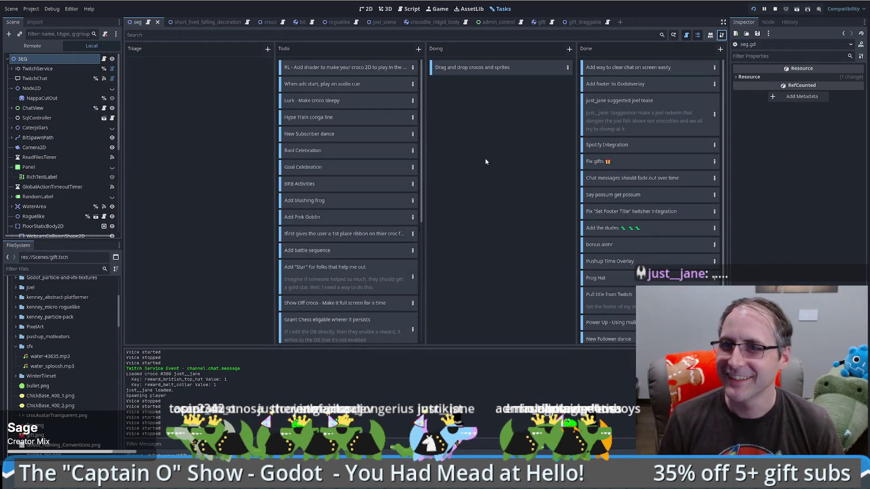
{"action": "left_click", "coordinate": [150, 22]}
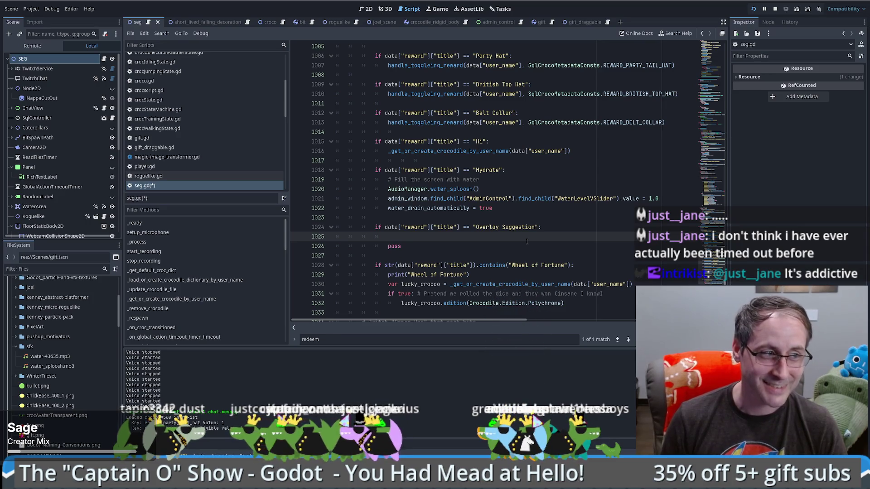
{"action": "mouse_move", "coordinate": [430, 240]}
{"action": "left_mouse_down"}
{"action": "mouse_move", "coordinate": [521, 218]}
{"action": "mouse_move", "coordinate": [556, 235]}
{"action": "left_mouse_up"}
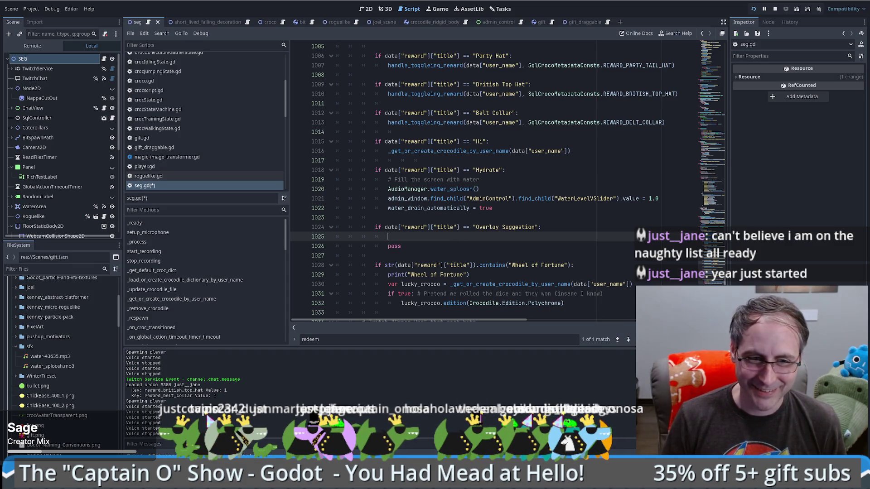
{"action": "key", "text": "super+d"}
{"action": "key", "text": "super+d"}
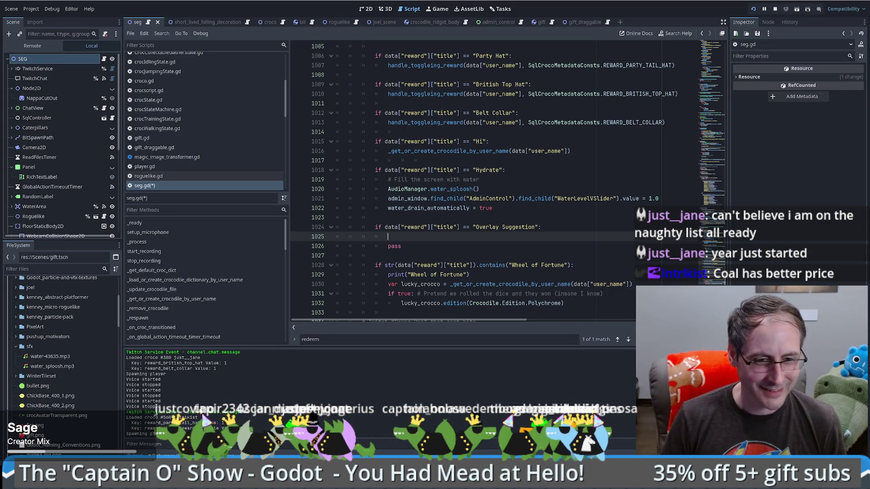
{"action": "key", "text": "super+d"}
{"action": "key", "text": "super+d"}
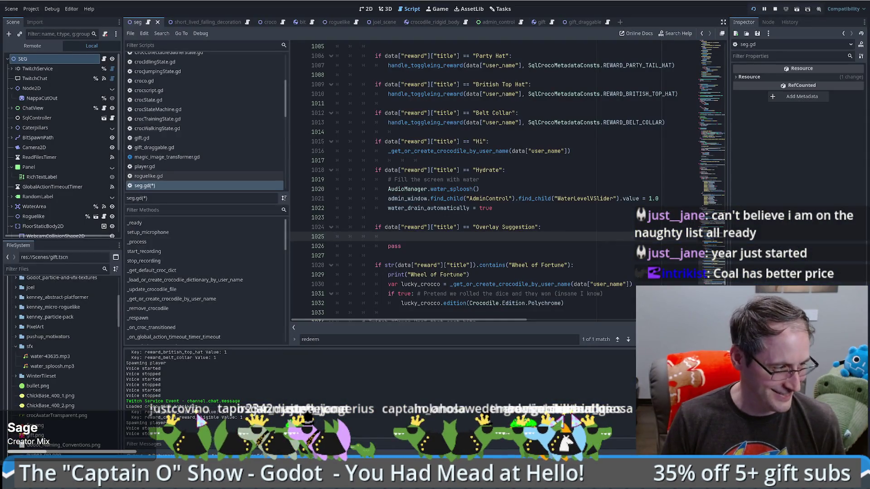
{"action": "key", "text": "alt+Tab"}
- Search the whole bee game project for 'serialize' and look through all the matches
{"action": "key", "text": "ctrl+shift+f"}
{"action": "key", "text": "Return"}
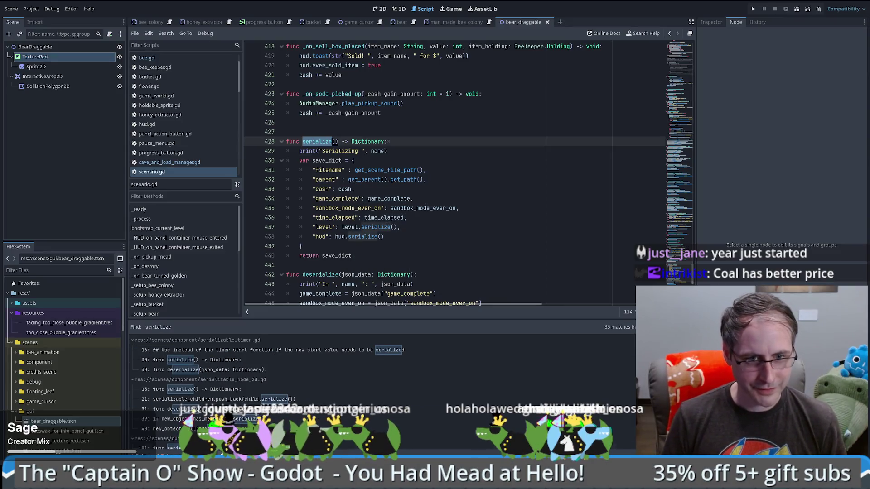
{"action": "scroll", "coordinate": [249, 378], "scroll_direction": "down", "scroll_amount": 3}
{"action": "scroll", "coordinate": [250, 408], "scroll_direction": "up", "scroll_amount": 2}
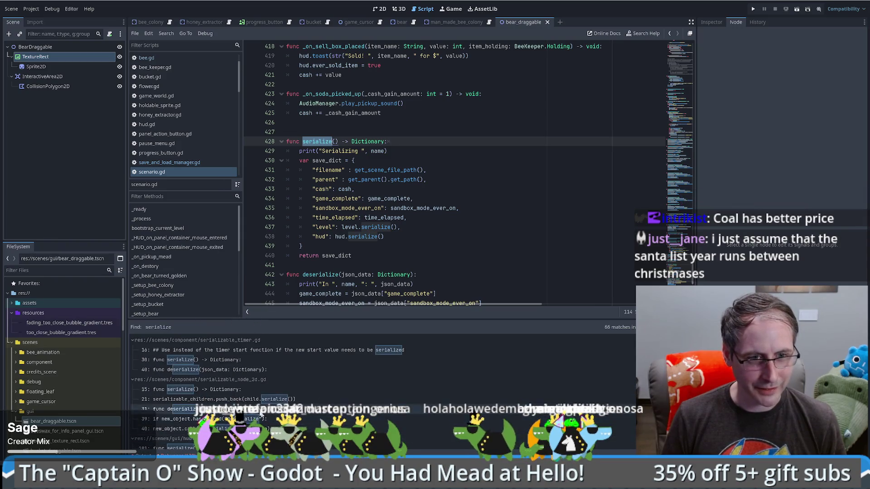
{"action": "scroll", "coordinate": [251, 394], "scroll_direction": "down", "scroll_amount": 3}
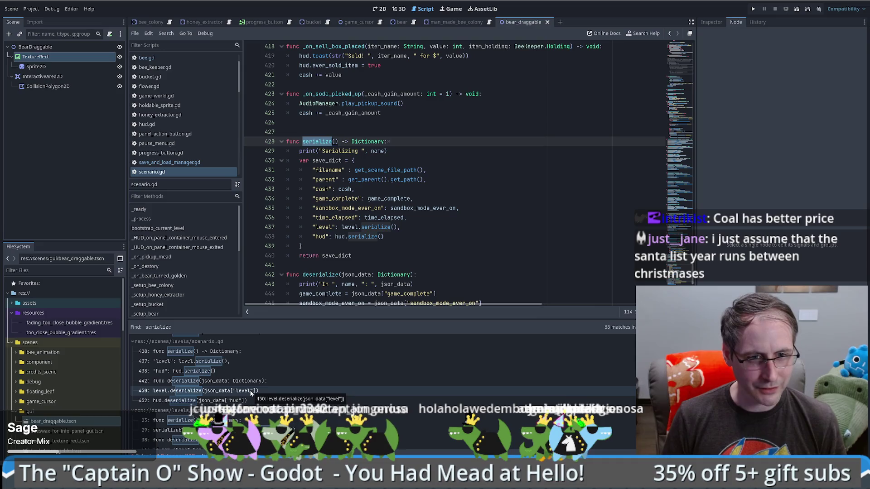
{"action": "scroll", "coordinate": [236, 390], "scroll_direction": "down", "scroll_amount": 4}
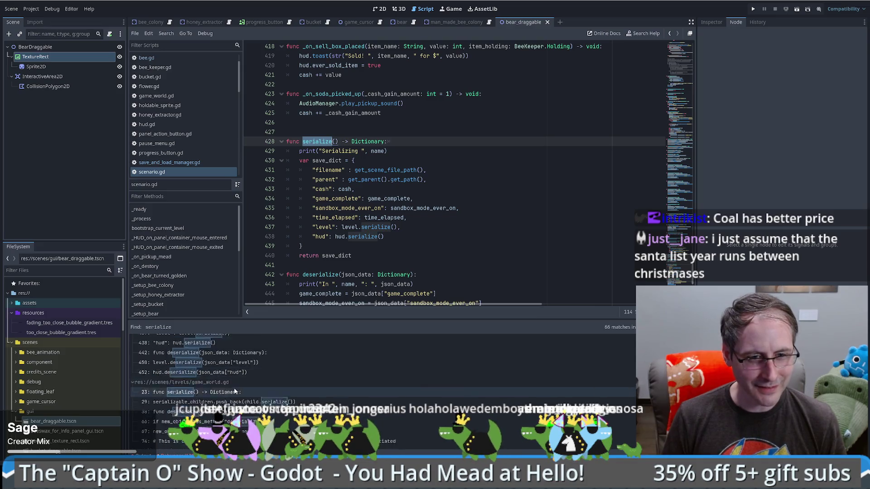
{"action": "scroll", "coordinate": [233, 388], "scroll_direction": "down", "scroll_amount": 5}
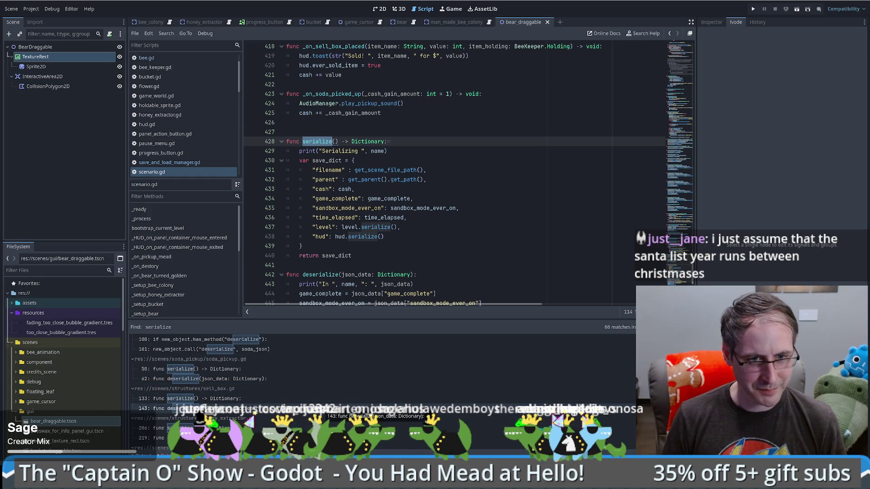
{"action": "scroll", "coordinate": [199, 398], "scroll_direction": "down", "scroll_amount": 5}
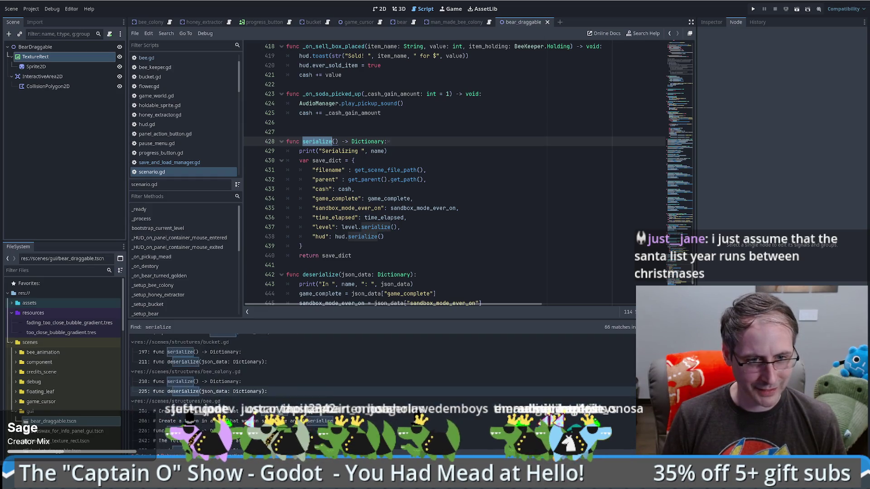
{"action": "scroll", "coordinate": [158, 413], "scroll_direction": "down", "scroll_amount": 3}
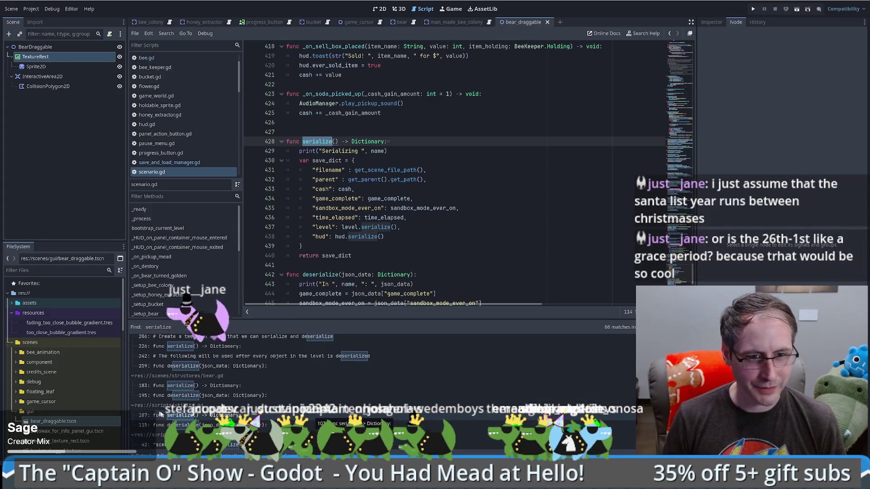
{"action": "scroll", "coordinate": [181, 408], "scroll_direction": "down", "scroll_amount": 2}
- Open the scenario.serialize() match in save_and_load_manager.gd and go to the Loading print in load_game
{"action": "left_click", "coordinate": [223, 417]}
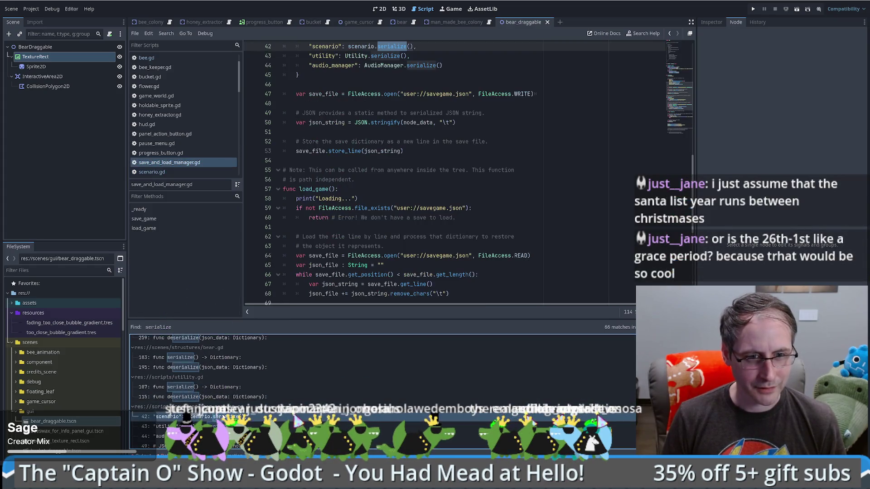
{"action": "scroll", "coordinate": [399, 204], "scroll_direction": "up", "scroll_amount": 7}
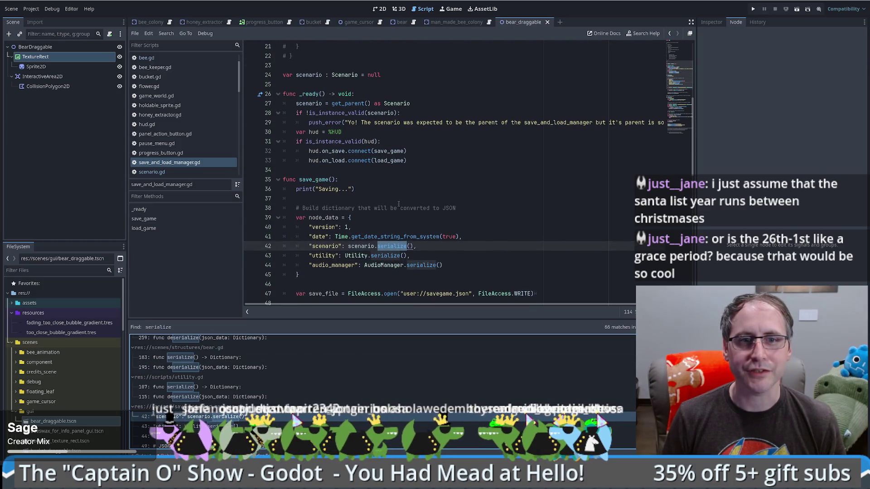
{"action": "scroll", "coordinate": [454, 202], "scroll_direction": "down", "scroll_amount": 3}
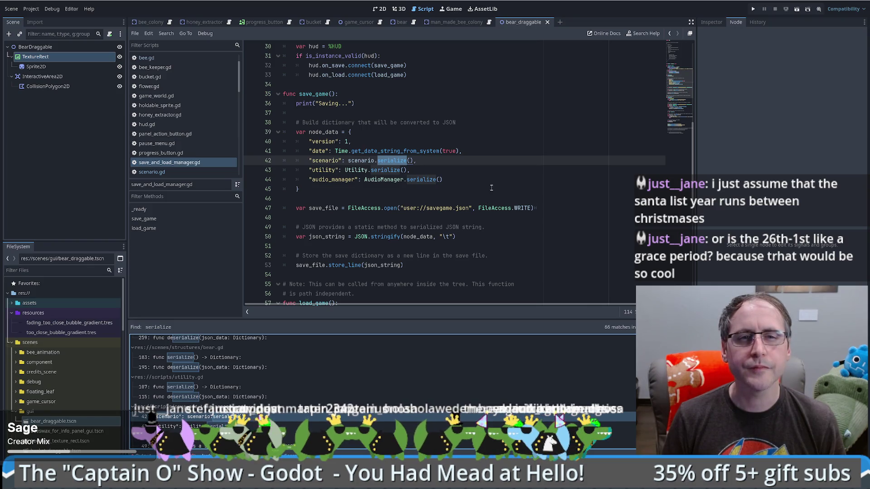
{"action": "scroll", "coordinate": [454, 181], "scroll_direction": "down", "scroll_amount": 5}
{"action": "left_click", "coordinate": [400, 172]}
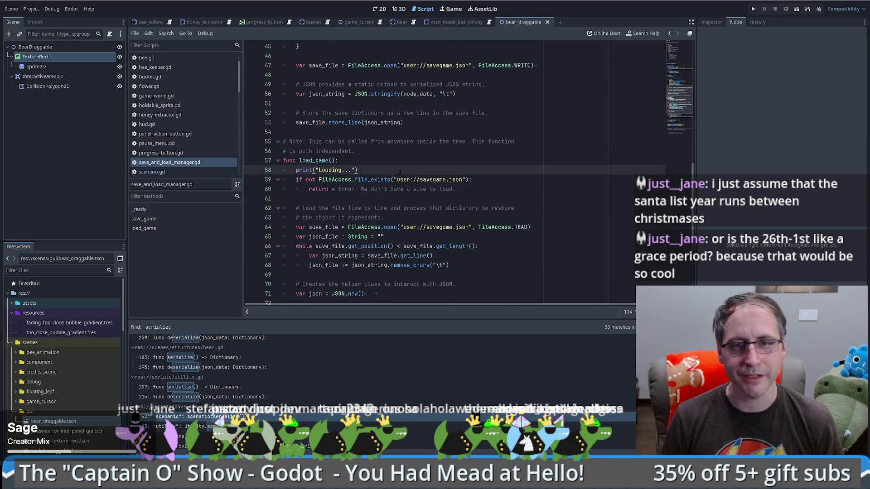
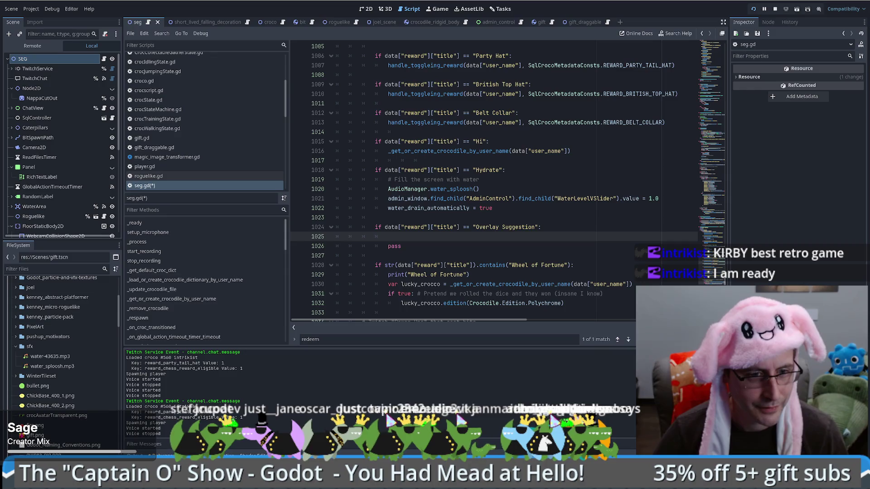
- Load lichess in a new browser tab, then go back to the Godot script editor
{"action": "key", "text": "alt+Tab"}
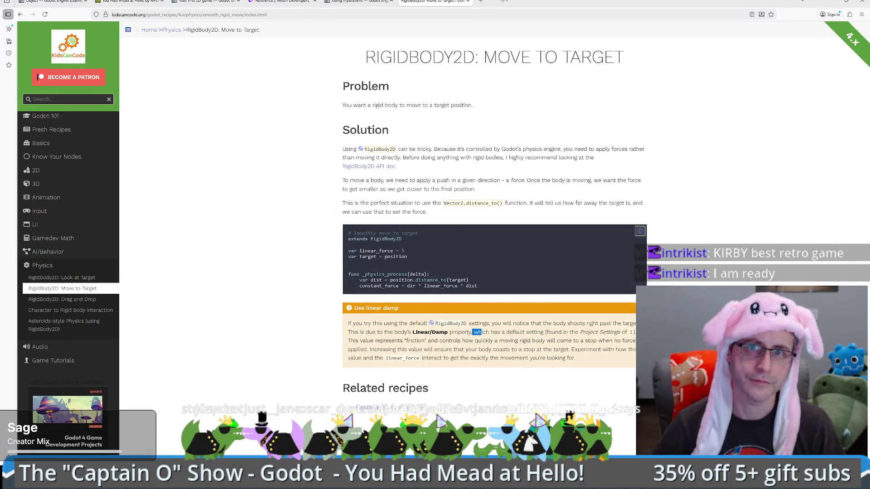
{"action": "key", "text": "ctrl+t"}
{"action": "type", "text": "li"}
{"action": "key", "text": "Return"}
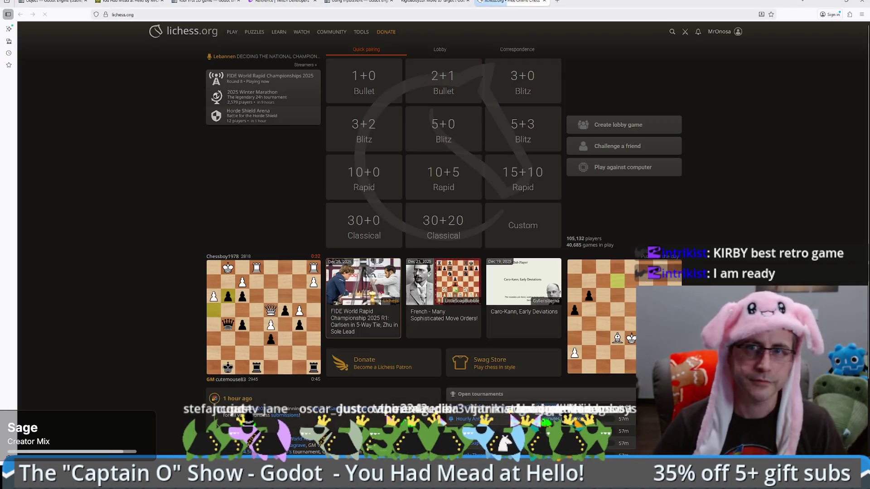
{"action": "key", "text": "alt+Tab"}
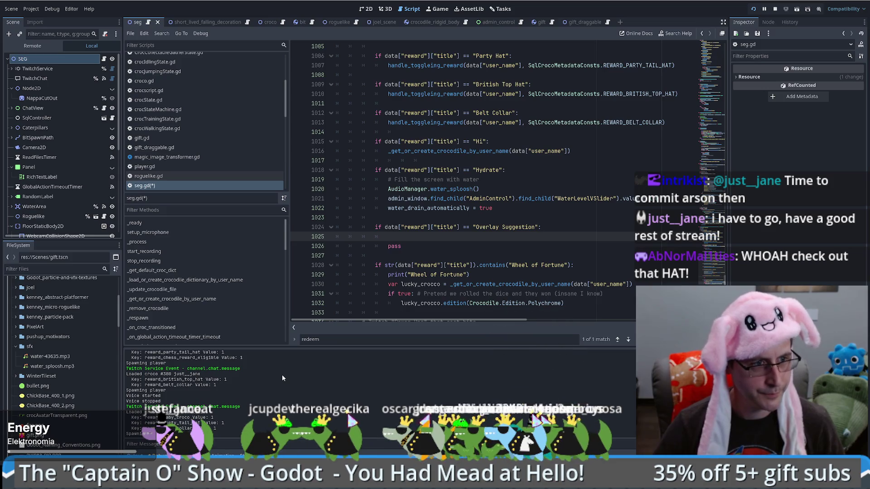
- Open White's blitz game with e4, Nf3, c3 and d4
{"action": "mouse_move", "coordinate": [197, 445]}
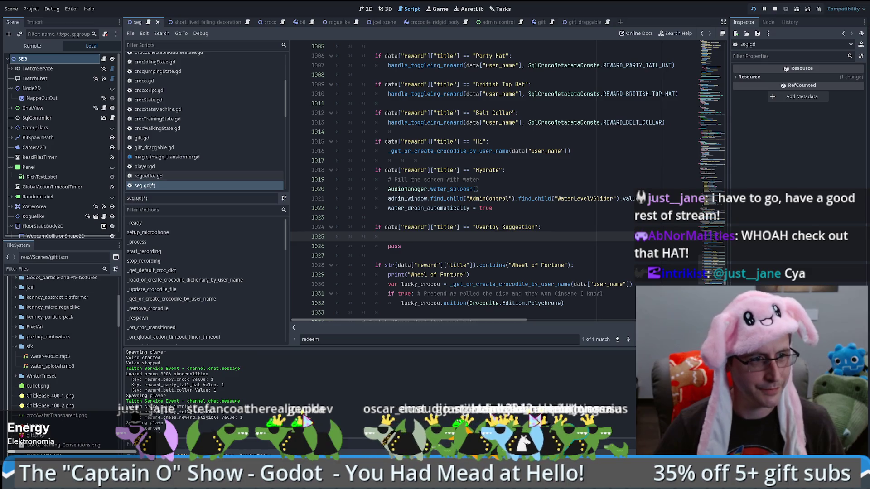
{"action": "key", "text": "alt+Tab"}
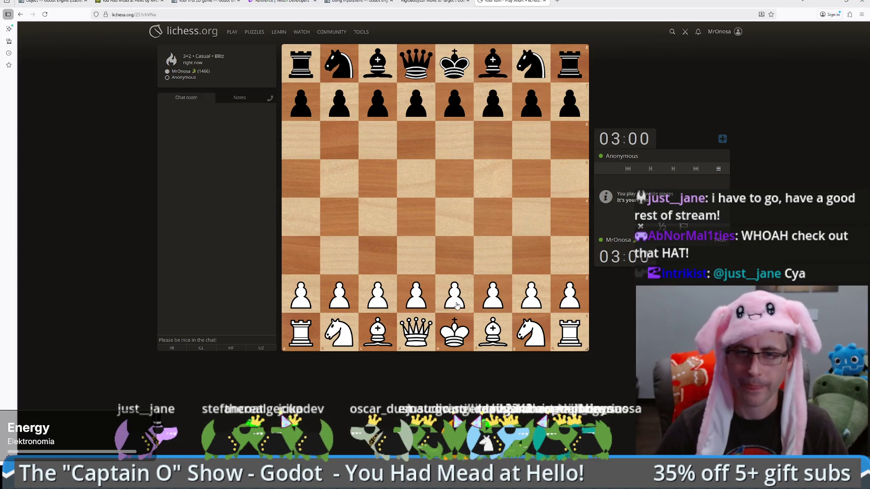
{"action": "left_click_drag", "start_coordinate": [454, 294], "coordinate": [455, 206]}
{"action": "left_click", "coordinate": [535, 333]}
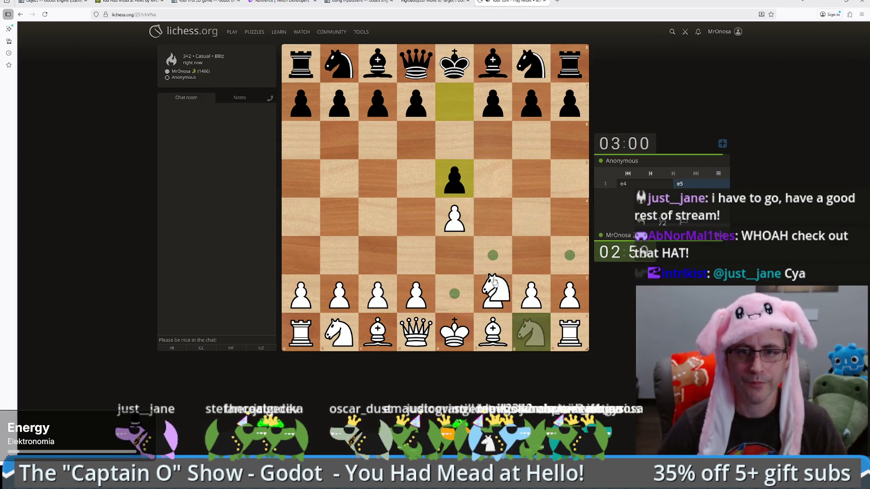
{"action": "left_click", "coordinate": [497, 264]}
{"action": "left_click_drag", "start_coordinate": [385, 298], "coordinate": [388, 265]}
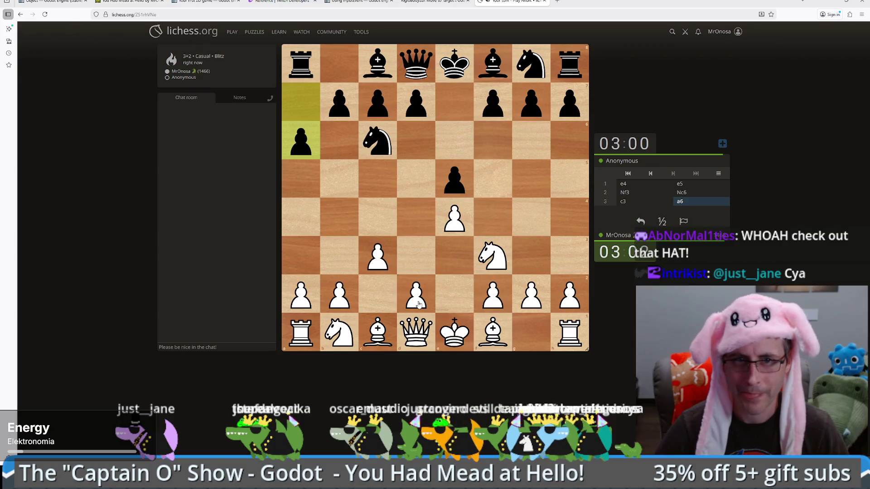
{"action": "left_click_drag", "start_coordinate": [419, 305], "coordinate": [422, 210]}
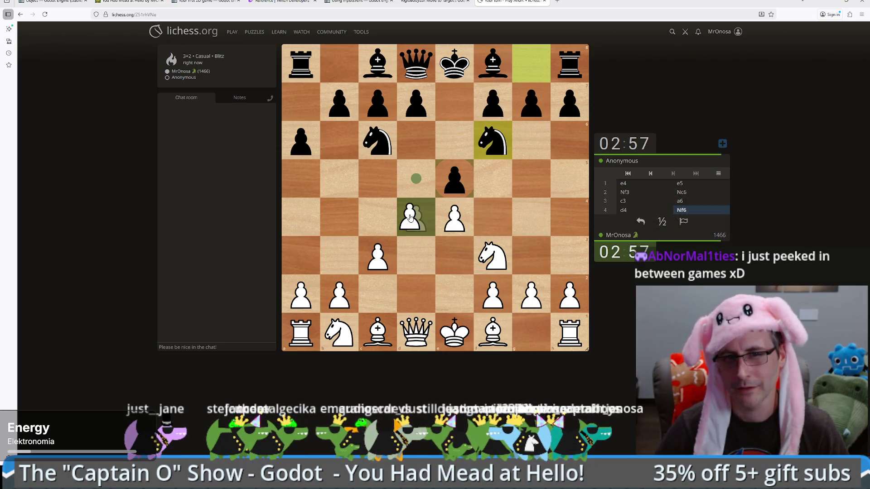
- Continue with dxe5, Bc4, Bf4, exd6 en passant and Be2 blocking the check
{"action": "left_click_drag", "start_coordinate": [410, 218], "coordinate": [451, 184]}
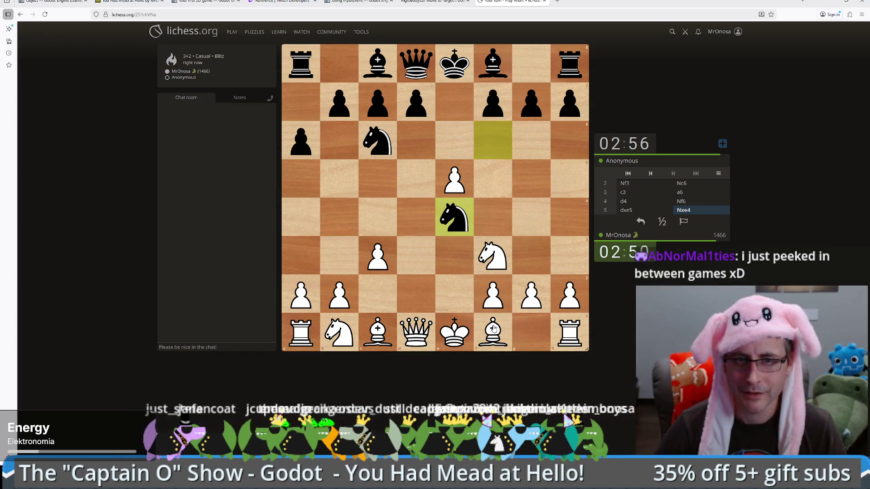
{"action": "left_click_drag", "start_coordinate": [492, 343], "coordinate": [375, 222]}
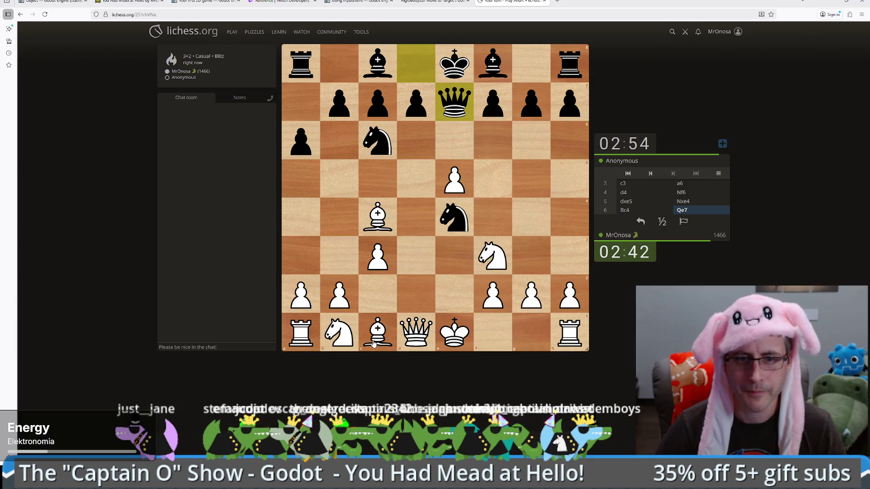
{"action": "left_click_drag", "start_coordinate": [374, 344], "coordinate": [490, 217]}
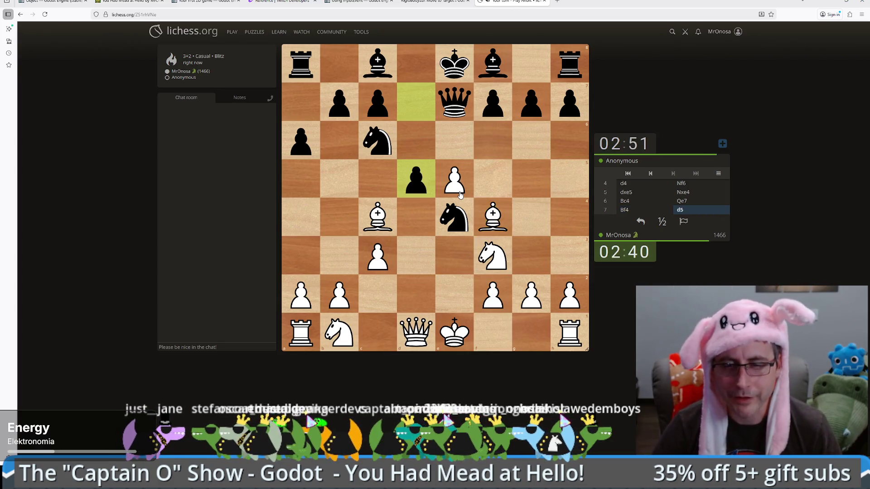
{"action": "left_click_drag", "start_coordinate": [454, 188], "coordinate": [416, 143]}
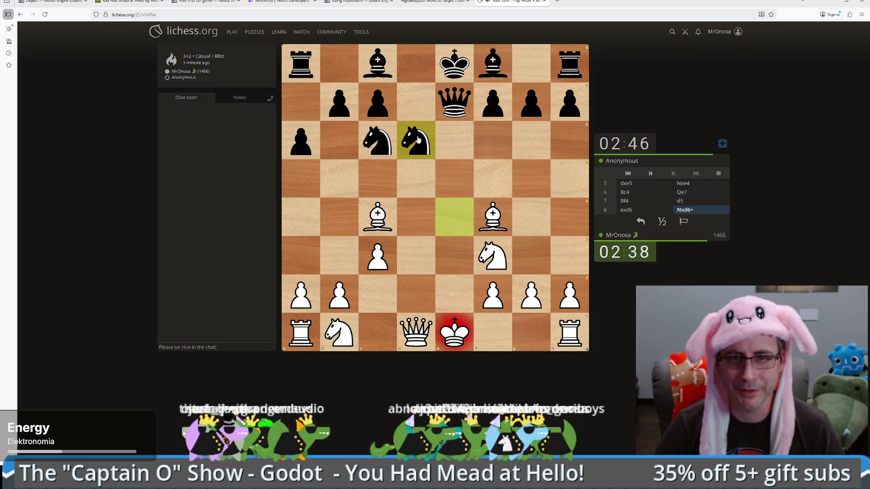
{"action": "left_click_drag", "start_coordinate": [378, 214], "coordinate": [464, 305]}
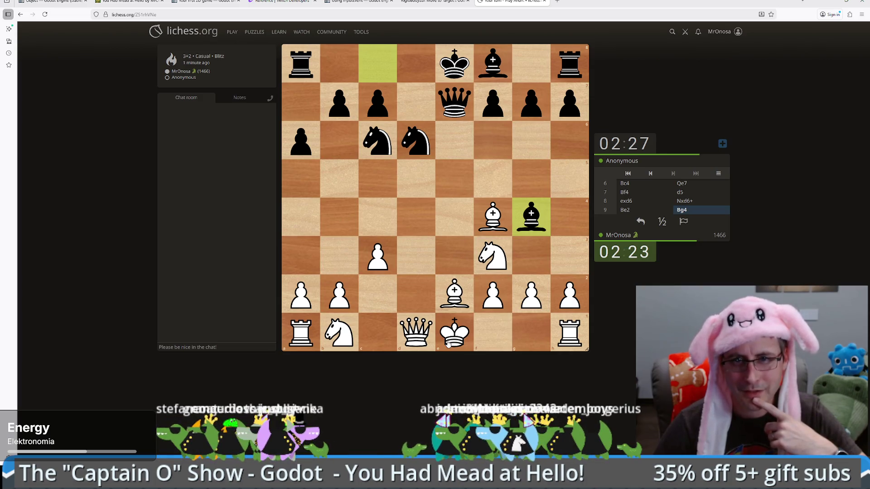
- Castle White's king kingside and retreat the f4 bishop to g3
{"action": "left_click_drag", "start_coordinate": [449, 343], "coordinate": [531, 335]}
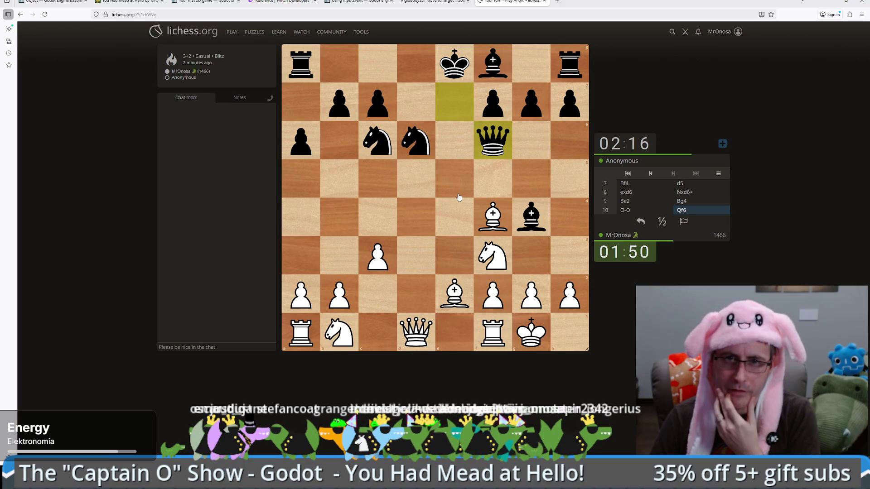
{"action": "left_click", "coordinate": [491, 214]}
{"action": "left_click", "coordinate": [532, 256]}
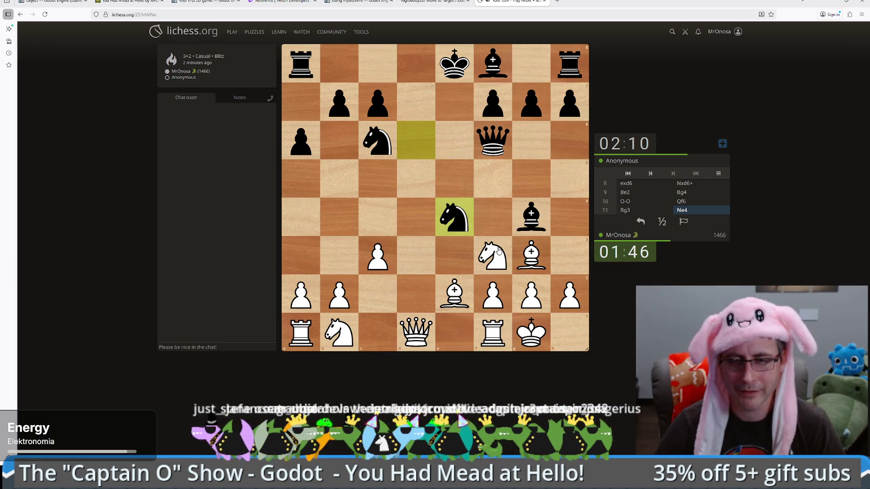
- Play Bh4, Nxg5, Bxg4 and Bxh3 capturing the checking knight
{"action": "left_click_drag", "start_coordinate": [534, 256], "coordinate": [568, 217]}
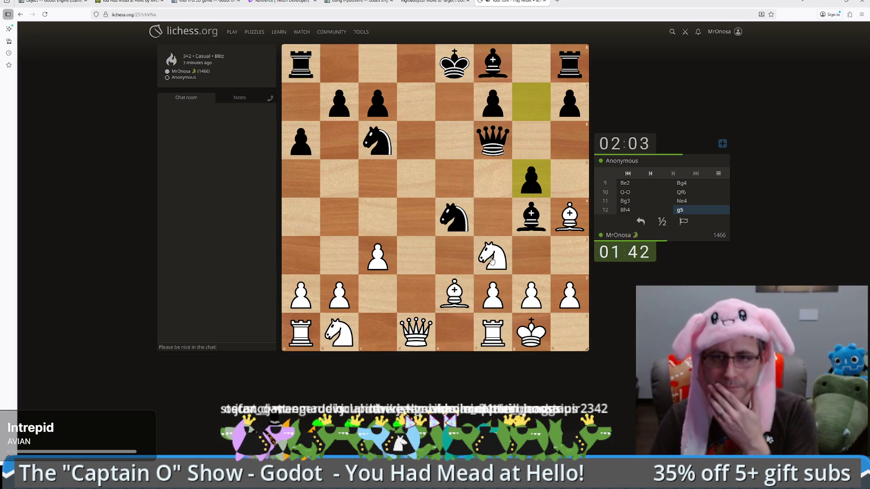
{"action": "left_click_drag", "start_coordinate": [492, 261], "coordinate": [530, 181]}
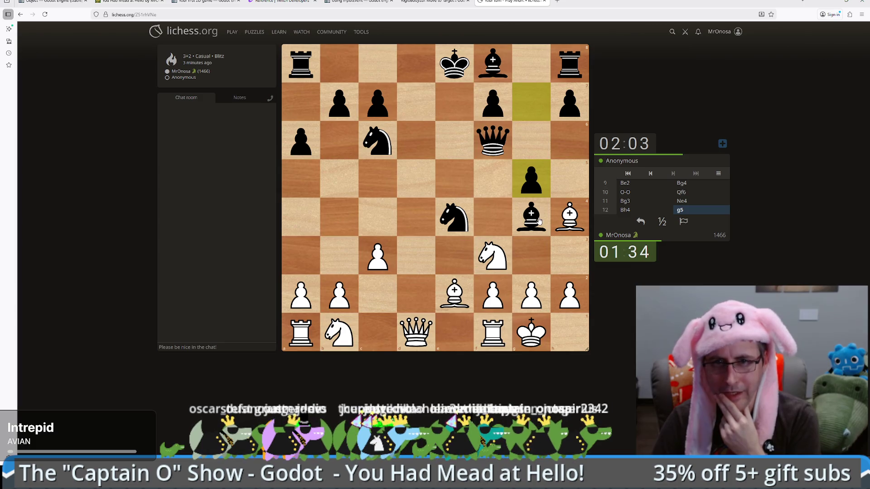
{"action": "left_click_drag", "start_coordinate": [514, 256], "coordinate": [531, 179]}
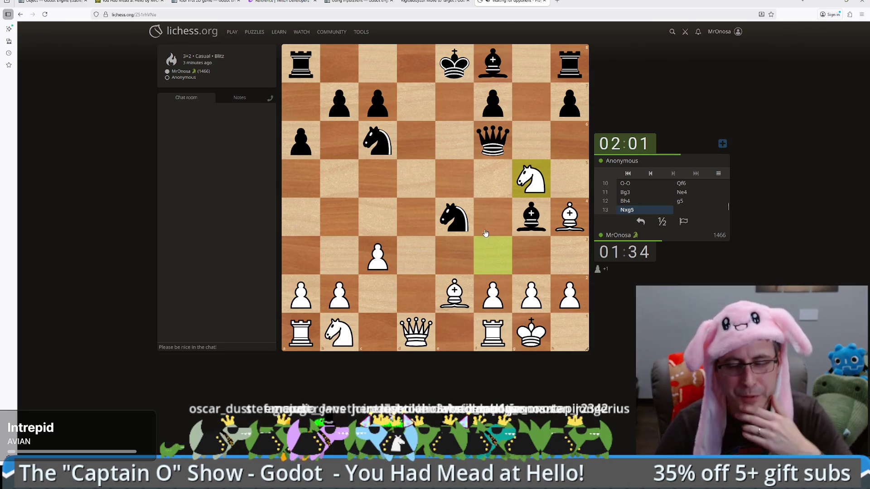
{"action": "left_click_drag", "start_coordinate": [466, 296], "coordinate": [532, 217]}
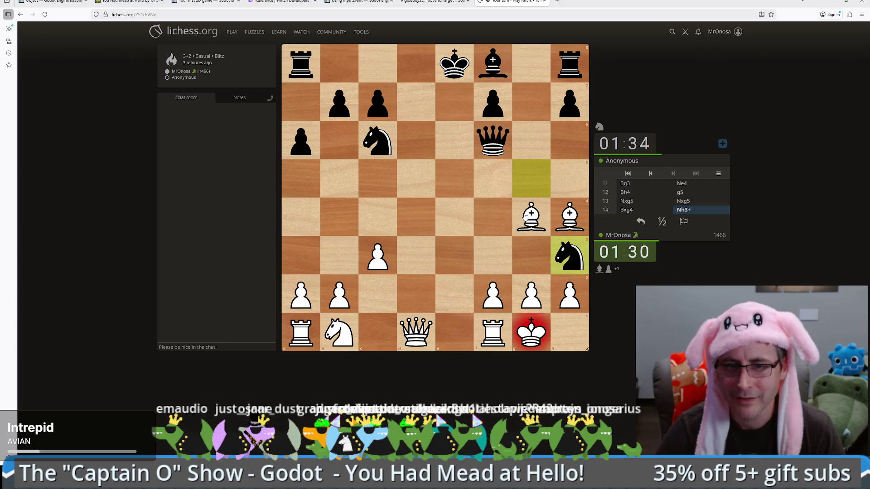
{"action": "left_click_drag", "start_coordinate": [525, 216], "coordinate": [568, 259]}
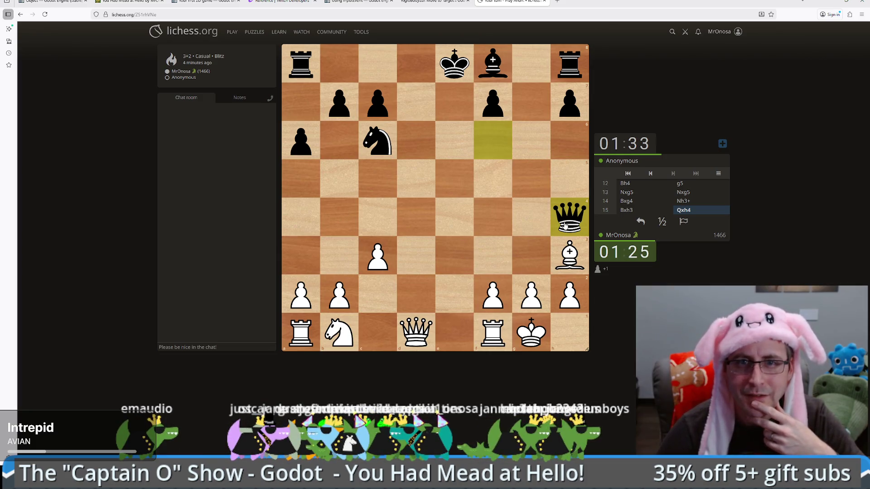
- Checkmate with Qd7, close the lichess tab and return to Godot's seg.gd
{"action": "left_click_drag", "start_coordinate": [416, 332], "coordinate": [416, 101]}
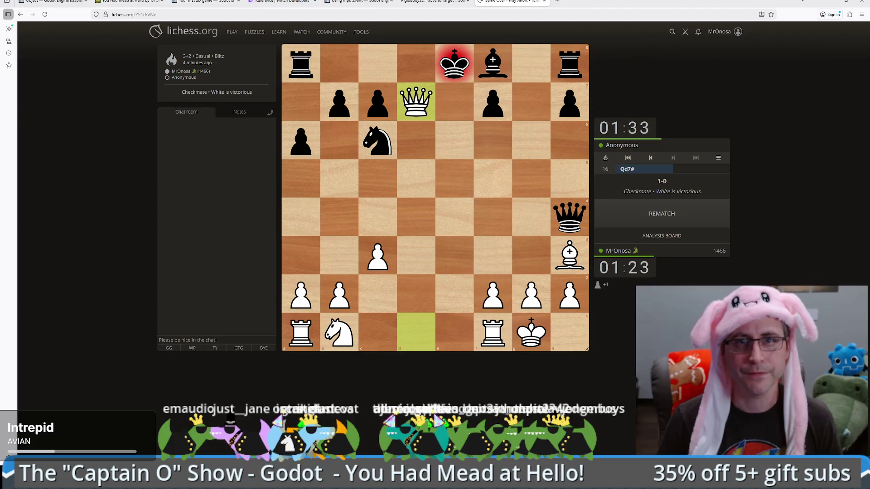
{"action": "key", "text": "ctrl+w"}
{"action": "key", "text": "alt+Tab"}
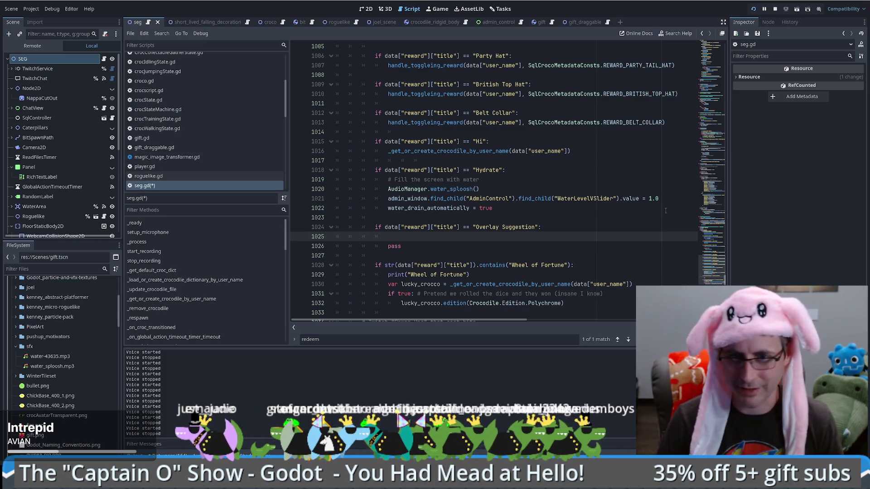
- Paste an 'if not FileAccess.file_exists(...)' check on line 1025 of the Overlay Suggestion branch
{"action": "scroll", "coordinate": [638, 236], "scroll_direction": "down", "scroll_amount": 5}
{"action": "scroll", "coordinate": [639, 236], "scroll_direction": "up", "scroll_amount": 5}
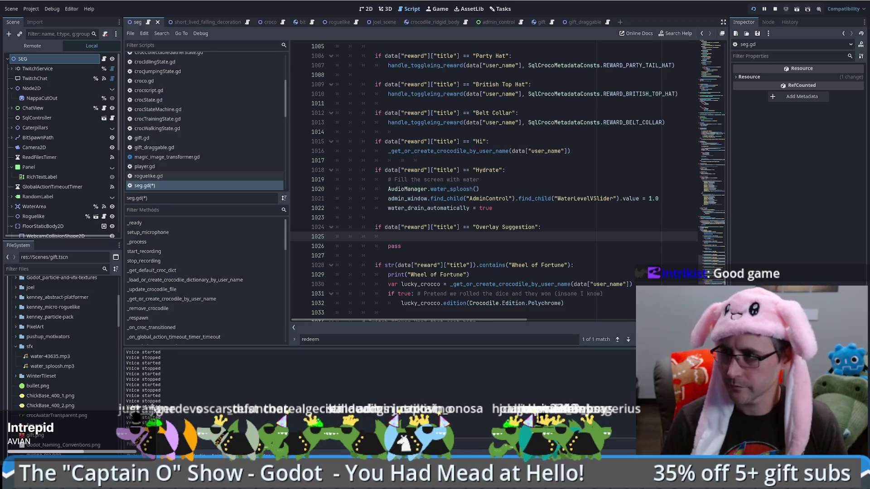
{"action": "key", "text": "ctrl+v"}
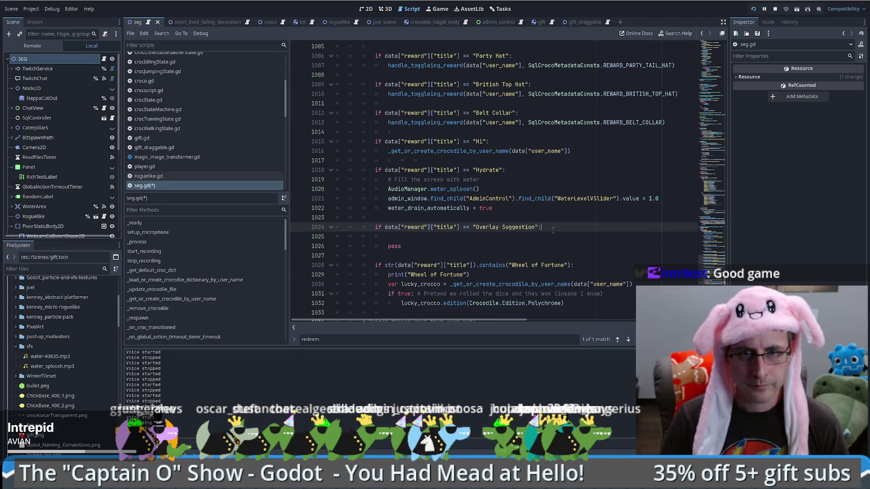
- Point the file_exists check at res://kanban_tasks_data.kanban
{"action": "left_click_drag", "start_coordinate": [488, 237], "coordinate": [553, 236]}
{"action": "key", "text": "BackSpace"}
{"action": "type", "text": "if not FileAccess.file_exists(\"\"):"}
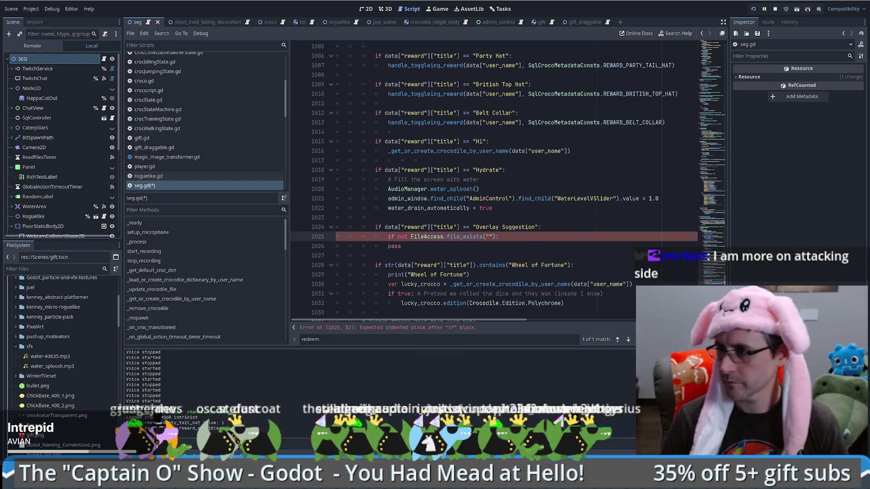
{"action": "type", "text": "res://kanban_tasks_data.kanban"}
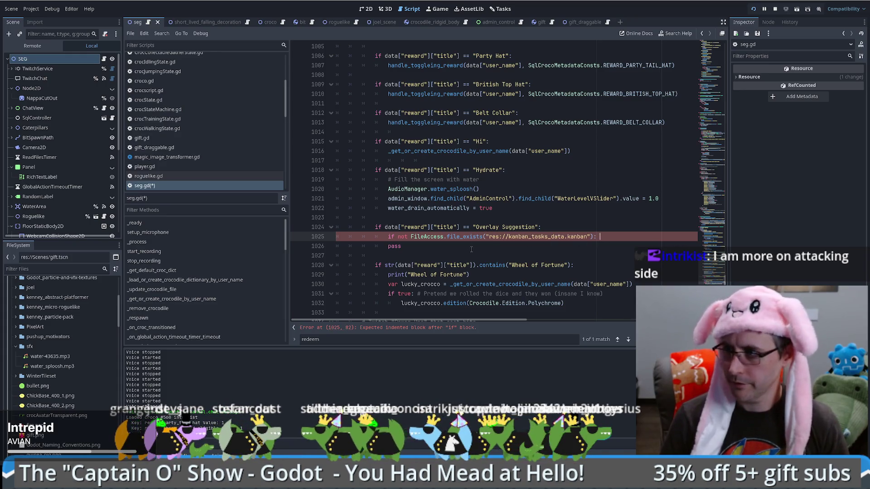
- Add push_error("Overylay Suggestion is broken! The kanban_tasks_data file is not where I thought it would be. Oh man!") inside the check
{"action": "key", "text": "Return"}
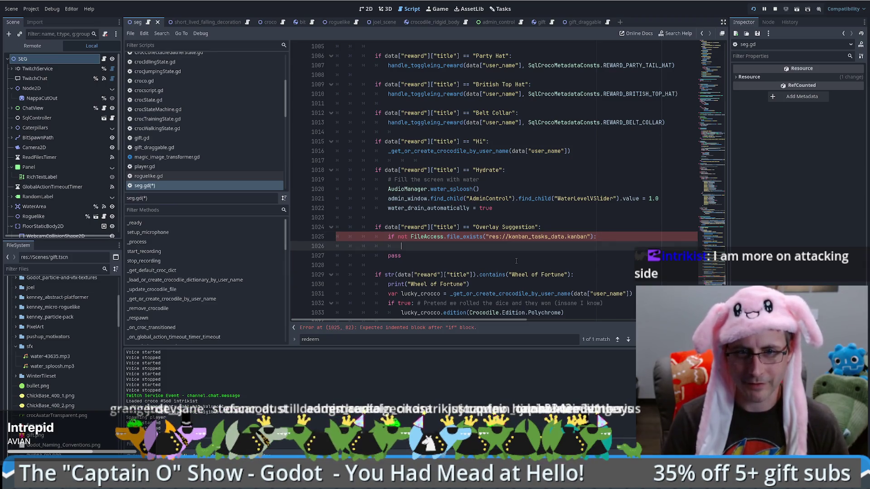
{"action": "key", "text": "Tab"}
{"action": "type", "text": "er"}
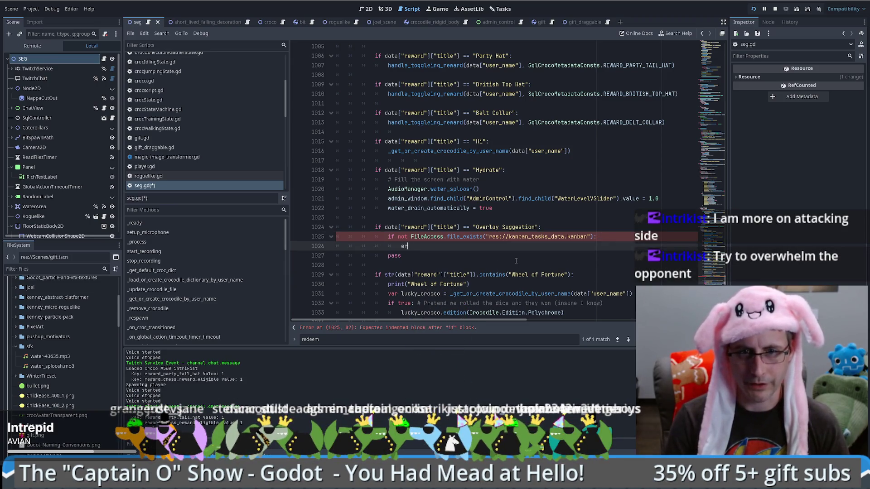
{"action": "type", "text": "ror"}
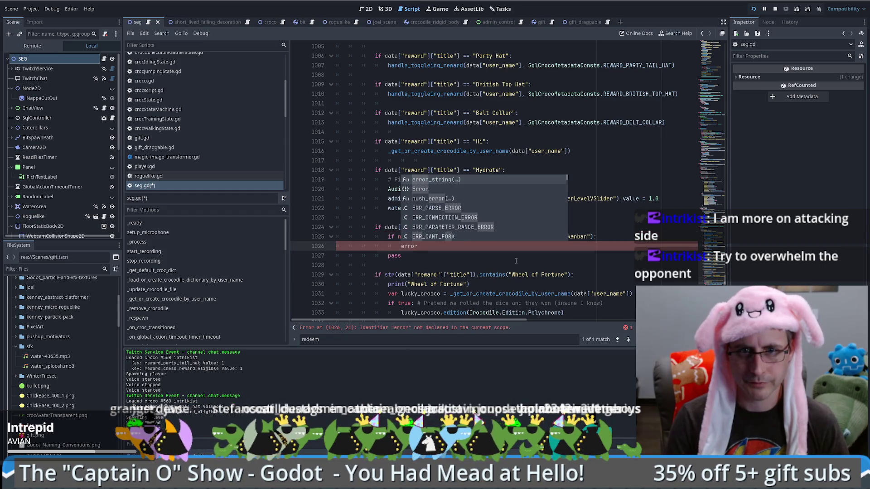
{"action": "key", "text": "BackSpace"}
{"action": "key", "text": "BackSpace"}
{"action": "key", "text": "BackSpace"}
{"action": "key", "text": "BackSpace"}
{"action": "key", "text": "BackSpace"}
{"action": "type", "text": "push_er"}
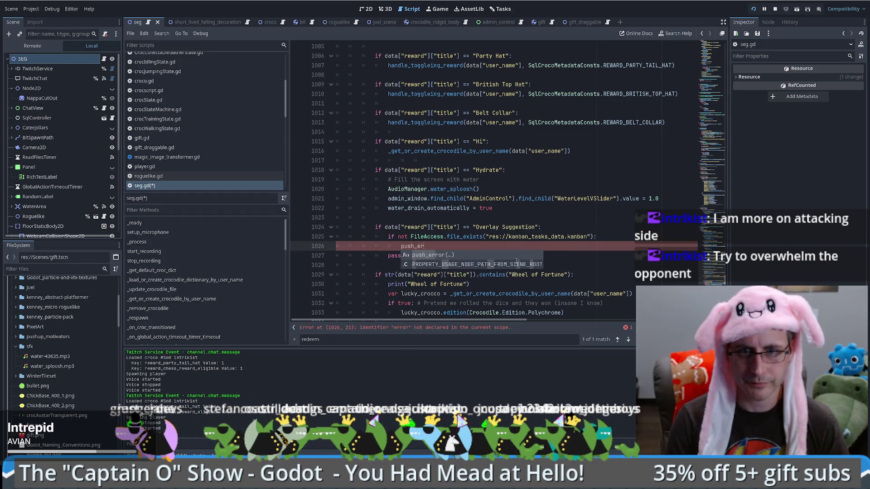
{"action": "key", "text": "Return"}
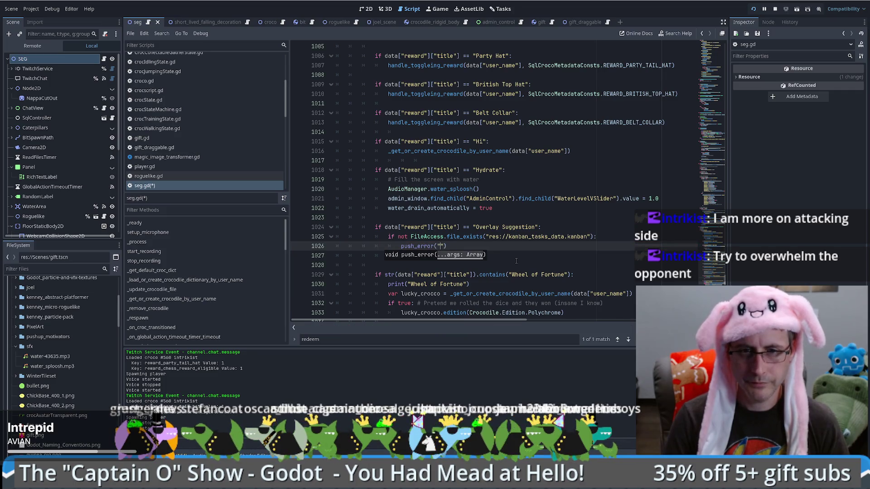
{"action": "type", "text": "Overylay "}
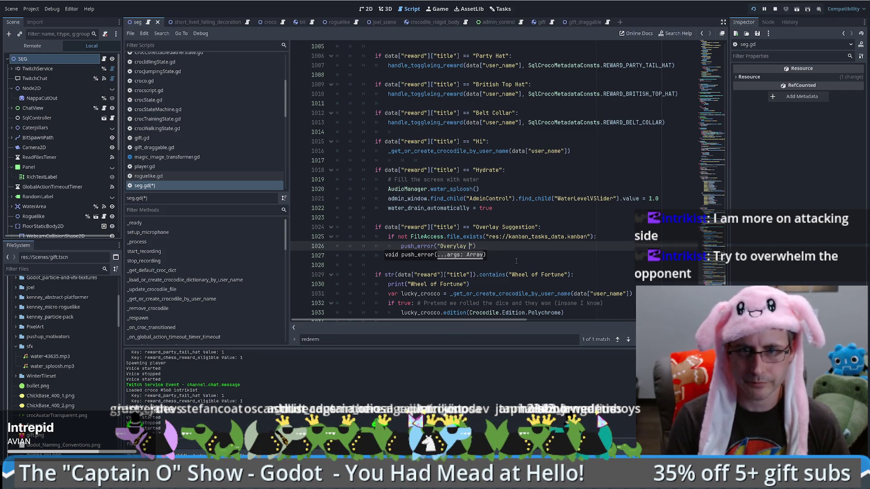
{"action": "type", "text": "roken"}
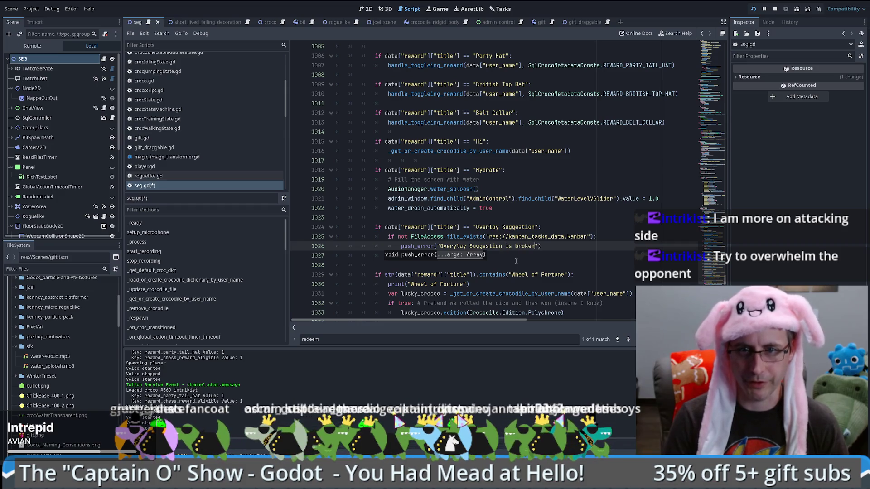
{"action": "key", "text": "BackSpace"}
{"action": "key", "text": "BackSpace"}
{"action": "type", "text": "! The kanban_tasks"}
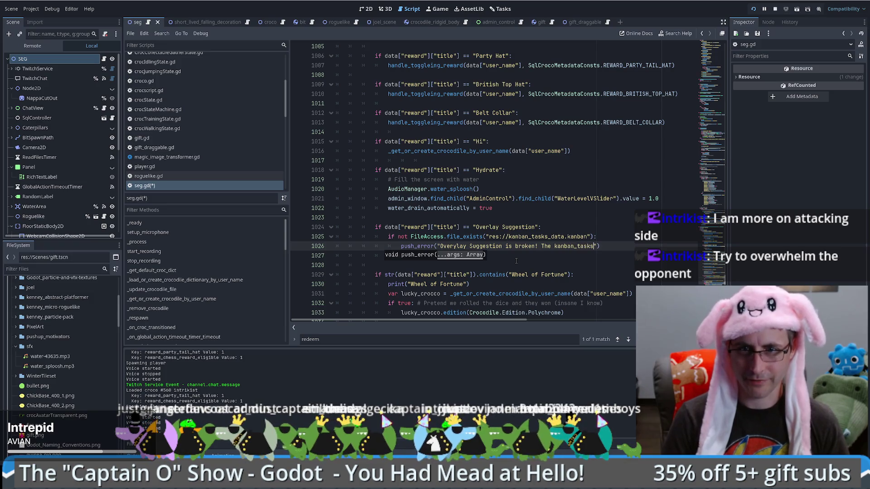
{"action": "type", "text": "_data file is not where "}
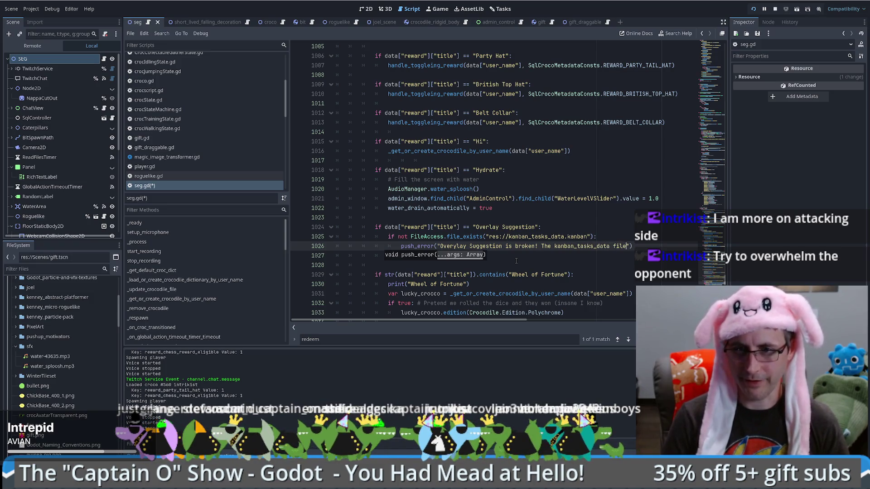
{"action": "type", "text": "I thought it would"}
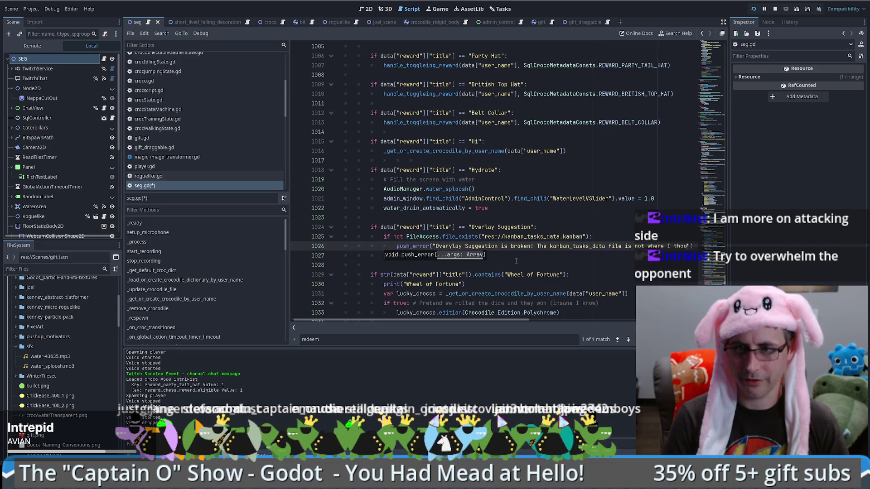
{"action": "type", "text": " be. Oh man"}
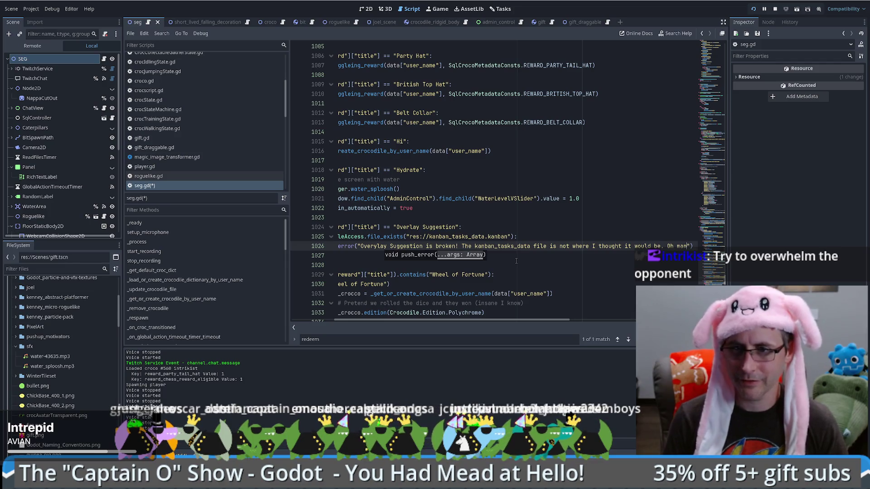
{"action": "type", "text": "!"}
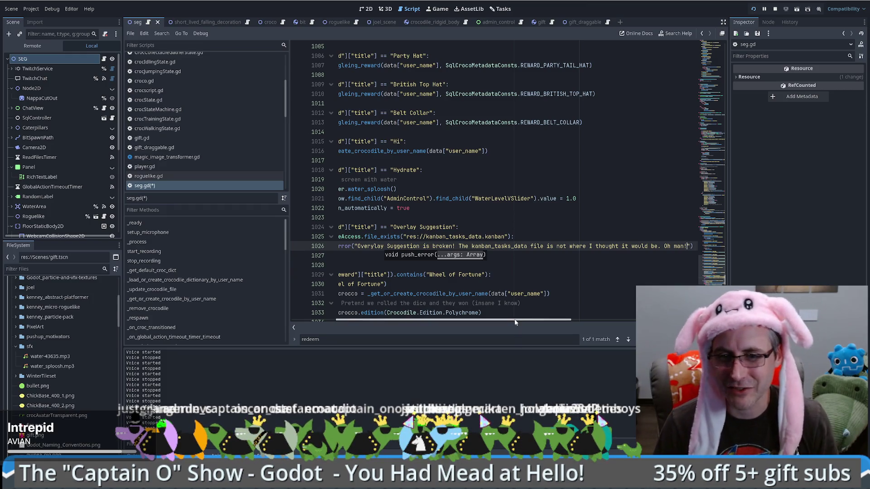
{"action": "mouse_move", "coordinate": [515, 320]}
{"action": "left_mouse_down"}
{"action": "mouse_move", "coordinate": [562, 321]}
{"action": "mouse_move", "coordinate": [472, 321]}
{"action": "left_mouse_up"}
{"action": "left_click", "coordinate": [465, 257]}
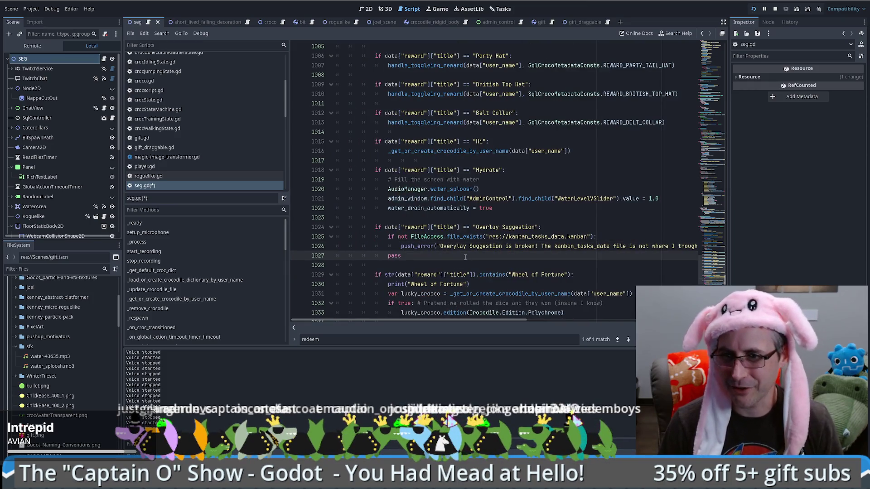
- Replace pass with a pasted else branch that opens a file via FileAccess.open
{"action": "double_click", "coordinate": [388, 255]}
{"action": "key", "text": "BackSpace"}
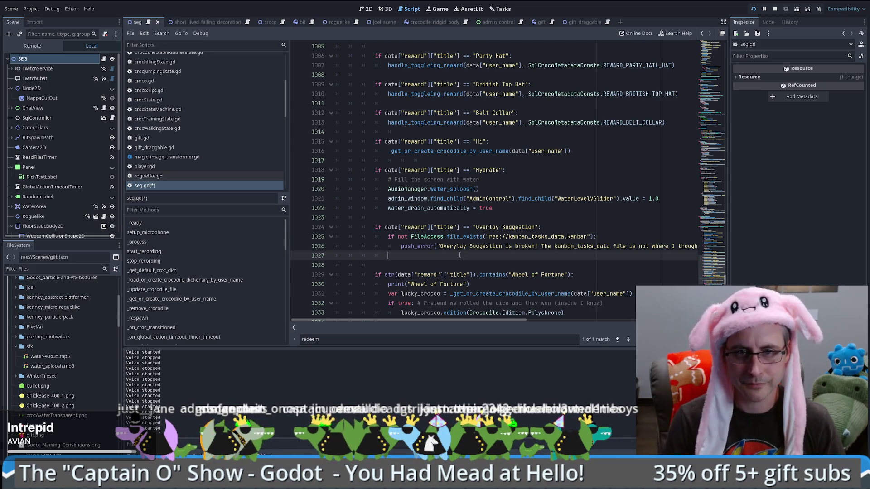
{"action": "type", "text": "else:"}
{"action": "key", "text": "Return"}
{"action": "type", "text": "var save_file = FileAccess.open(\"user://savegame.json\", FileAccess.READ)"}
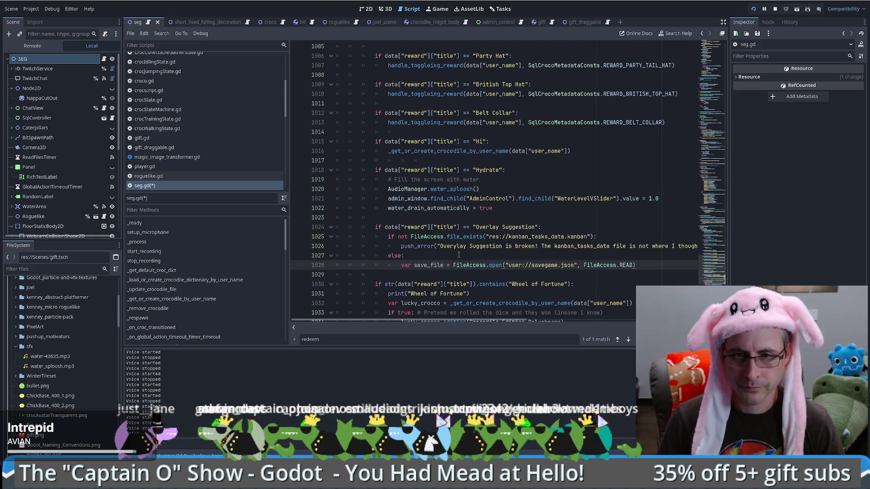
- Change the opened path from savegame.json to res://kanban_tasks_data.kanban
{"action": "double_click", "coordinate": [425, 266]}
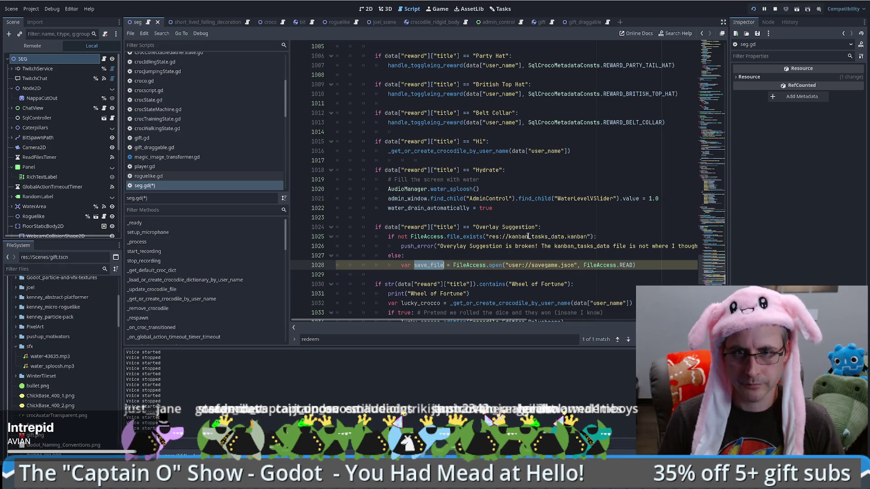
{"action": "left_click_drag", "start_coordinate": [488, 237], "coordinate": [589, 237]}
{"action": "key", "text": "ctrl+c"}
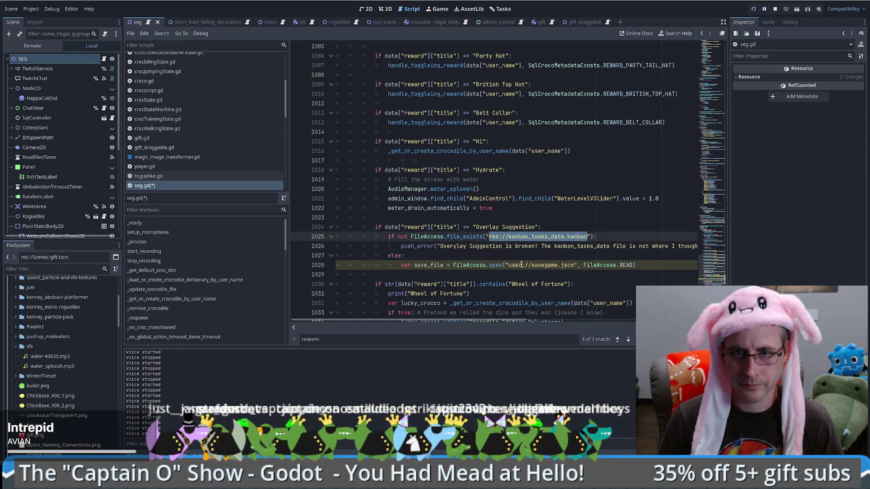
{"action": "double_click", "coordinate": [516, 265]}
{"action": "left_click_drag", "start_coordinate": [533, 267], "coordinate": [574, 267]}
{"action": "key", "text": "ctrl+v"}
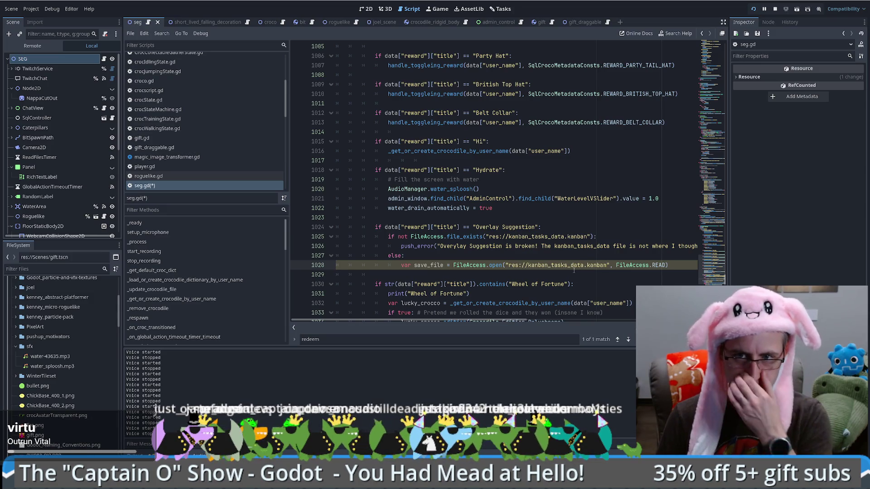
- Rename the save_file variable to kanban_tasks_data and open a new line below
{"action": "scroll", "coordinate": [577, 278], "scroll_direction": "down", "scroll_amount": 1}
{"action": "double_click", "coordinate": [424, 237]}
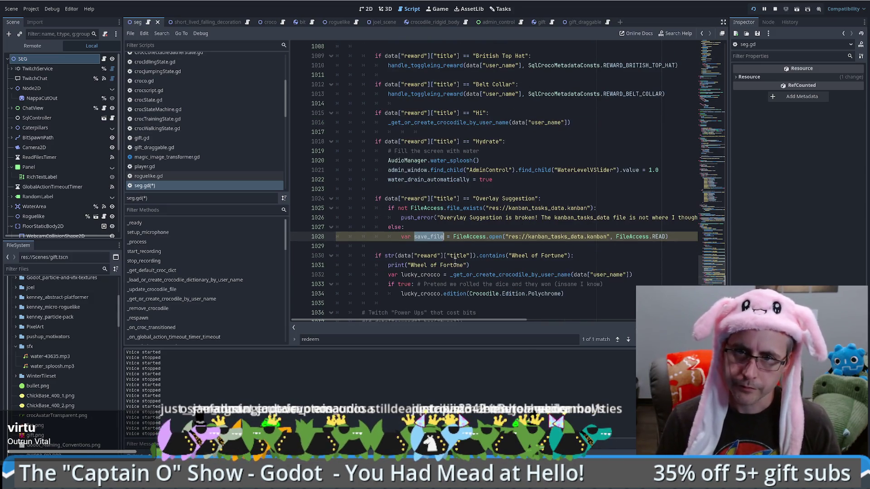
{"action": "type", "text": "kanban_tasks"}
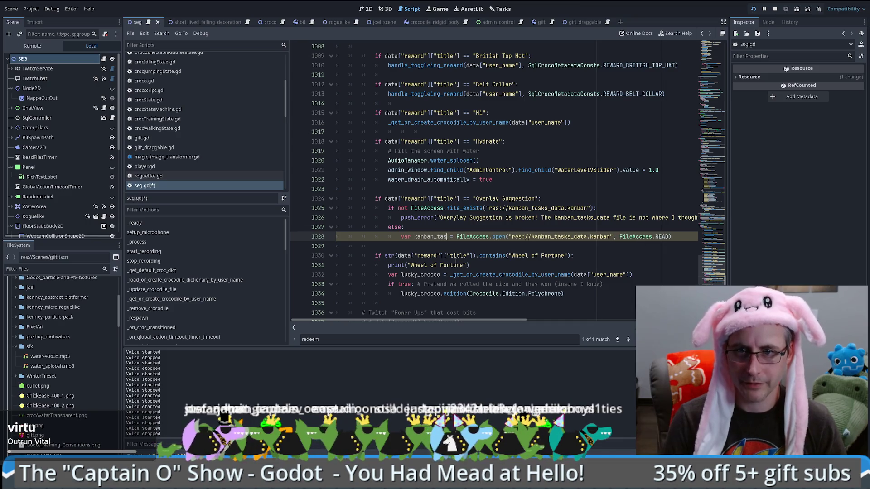
{"action": "type", "text": "_data"}
{"action": "key", "text": "End"}
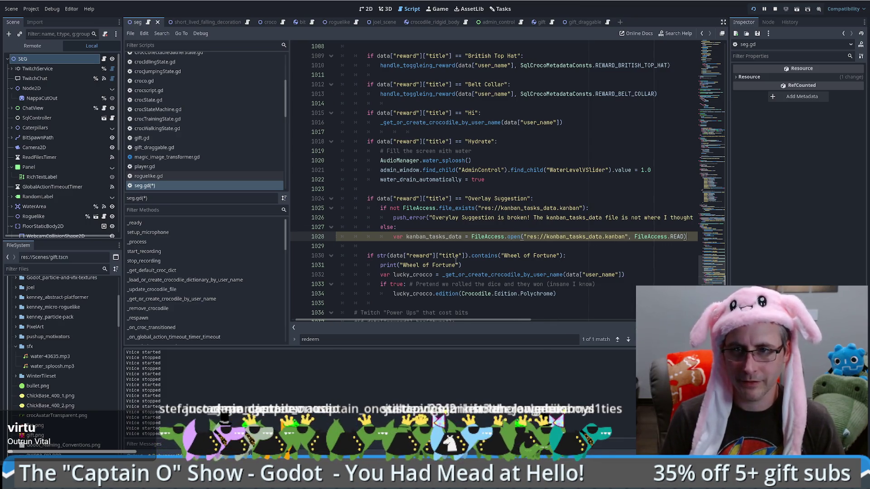
{"action": "key", "text": "Return"}
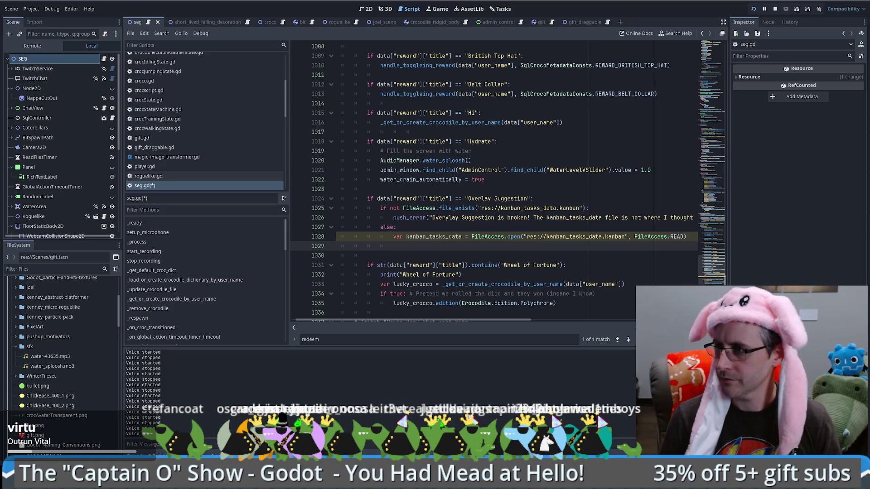
- Paste the JSON-reading code block under else: and indent it one level
{"action": "key", "text": "ctrl+v"}
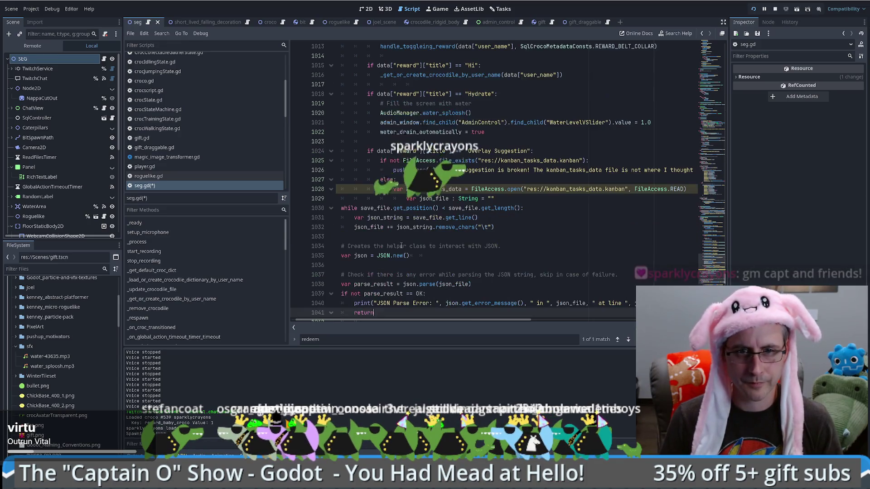
{"action": "mouse_move", "coordinate": [388, 312]}
{"action": "left_mouse_down"}
{"action": "mouse_move", "coordinate": [340, 245]}
{"action": "mouse_move", "coordinate": [340, 206]}
{"action": "mouse_move", "coordinate": [509, 210]}
{"action": "left_mouse_up"}
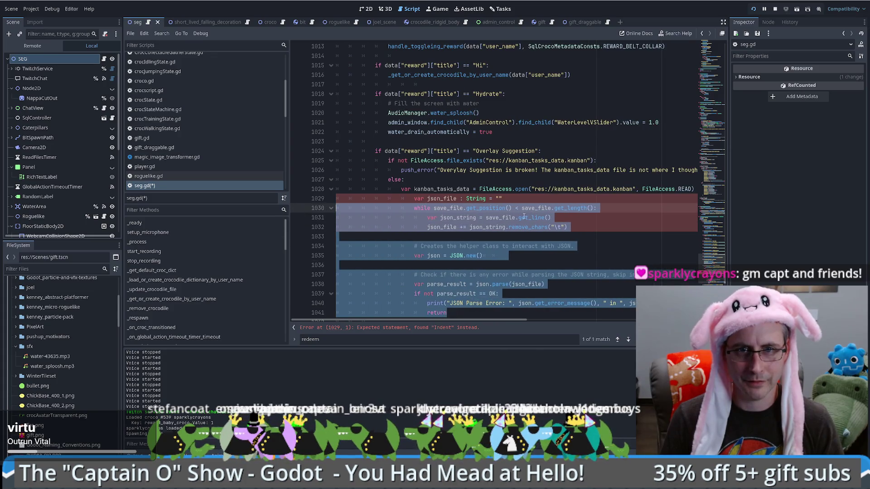
{"action": "key", "text": "Tab"}
{"action": "left_click", "coordinate": [500, 209]}
- Replace save_file with kanban_tasks_data in the while condition and get_line call
{"action": "left_click", "coordinate": [432, 190]}
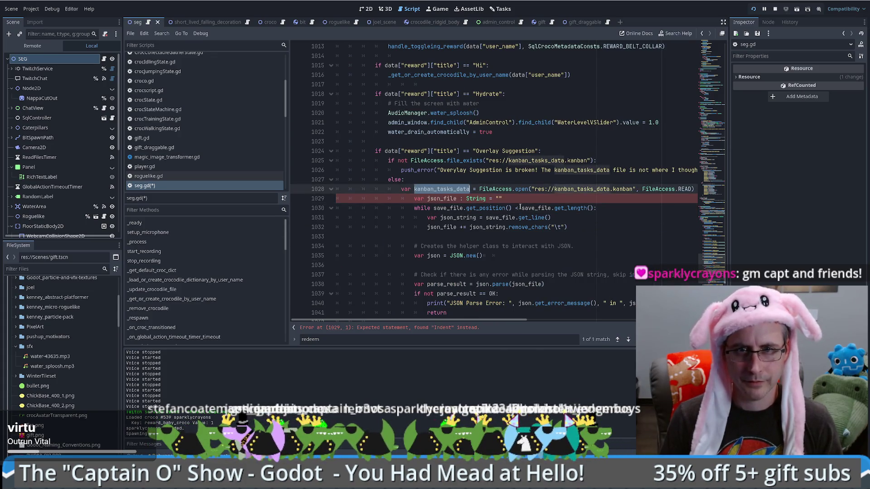
{"action": "double_click", "coordinate": [461, 210]}
{"action": "double_click", "coordinate": [556, 210]}
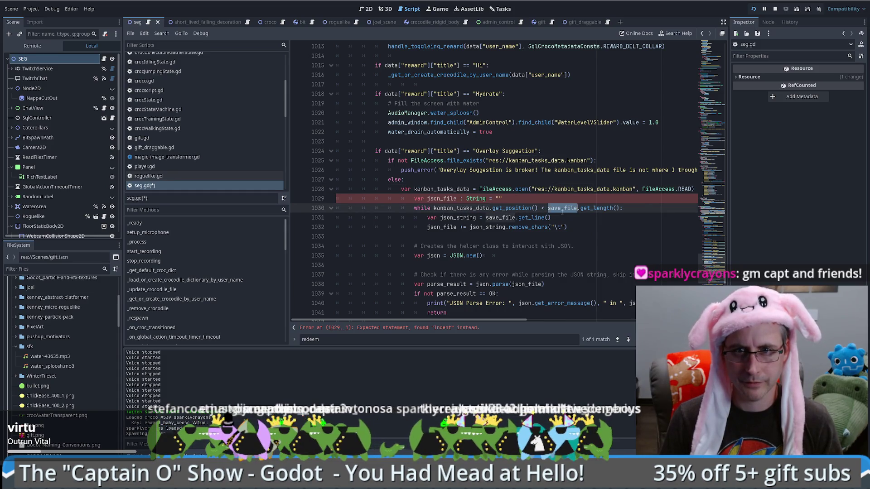
{"action": "type", "text": "kanban_tasks_data"}
{"action": "double_click", "coordinate": [497, 218]}
{"action": "type", "text": "kanban_tasks_data"}
{"action": "scroll", "coordinate": [560, 231], "scroll_direction": "down", "scroll_amount": 2}
{"action": "scroll", "coordinate": [559, 231], "scroll_direction": "up", "scroll_amount": 1}
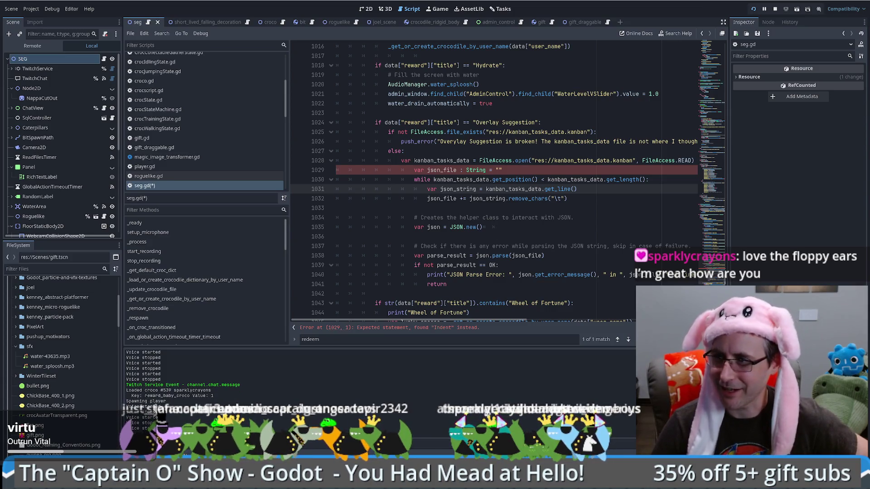
{"action": "left_click", "coordinate": [514, 170]}
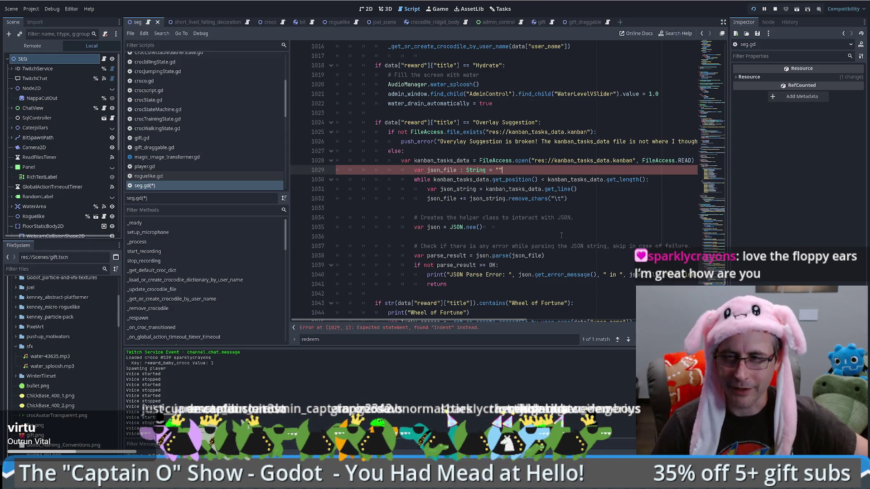
{"action": "left_click", "coordinate": [596, 196]}
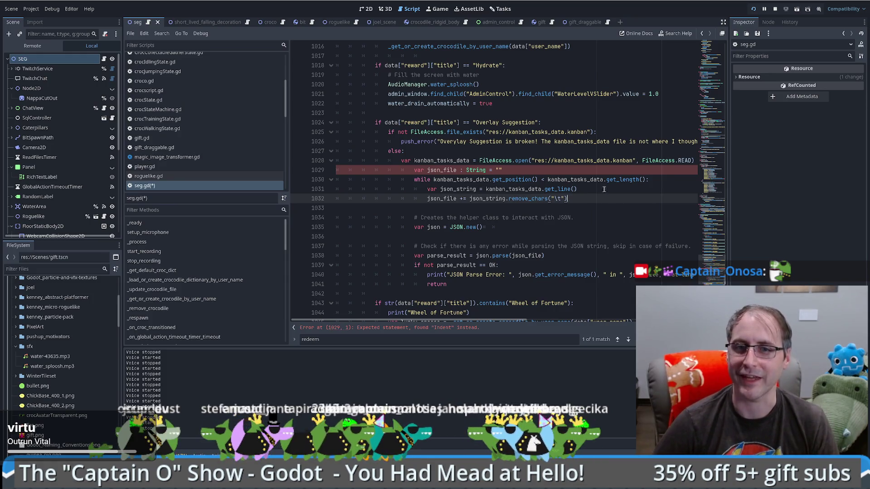
- Unindent the JSON-reading block starting at the json_file line by one level
{"action": "key", "text": "Up"}
{"action": "scroll", "coordinate": [553, 201], "scroll_direction": "down", "scroll_amount": 1}
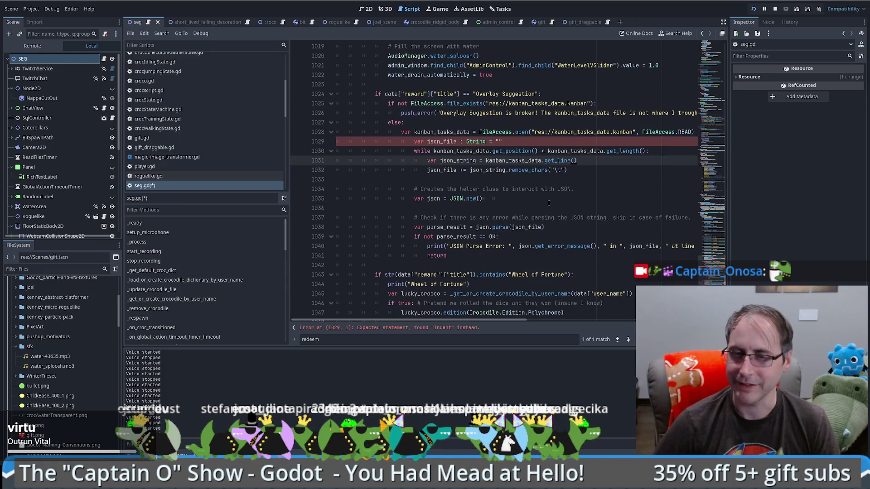
{"action": "scroll", "coordinate": [571, 213], "scroll_direction": "up", "scroll_amount": 1}
{"action": "scroll", "coordinate": [490, 200], "scroll_direction": "down", "scroll_amount": 1}
{"action": "scroll", "coordinate": [489, 200], "scroll_direction": "up", "scroll_amount": 1}
{"action": "double_click", "coordinate": [441, 170]}
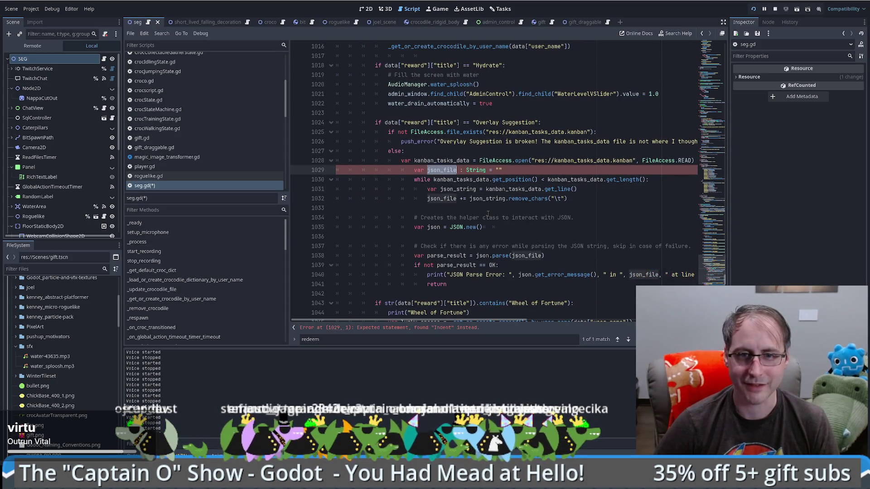
{"action": "left_click", "coordinate": [415, 170]}
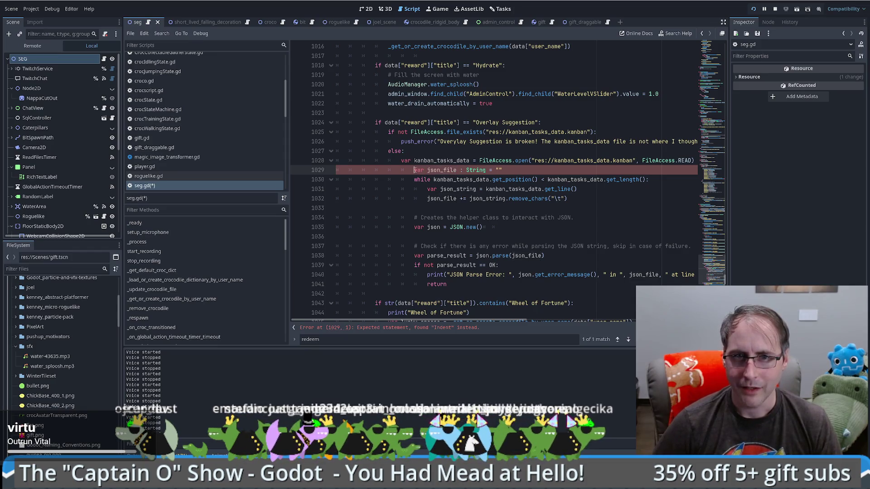
{"action": "key", "text": "shift+Down"}
{"action": "key", "text": "shift+Down"}
{"action": "key", "text": "shift+Down"}
{"action": "key", "text": "shift+Tab"}
{"action": "left_click", "coordinate": [561, 162]}
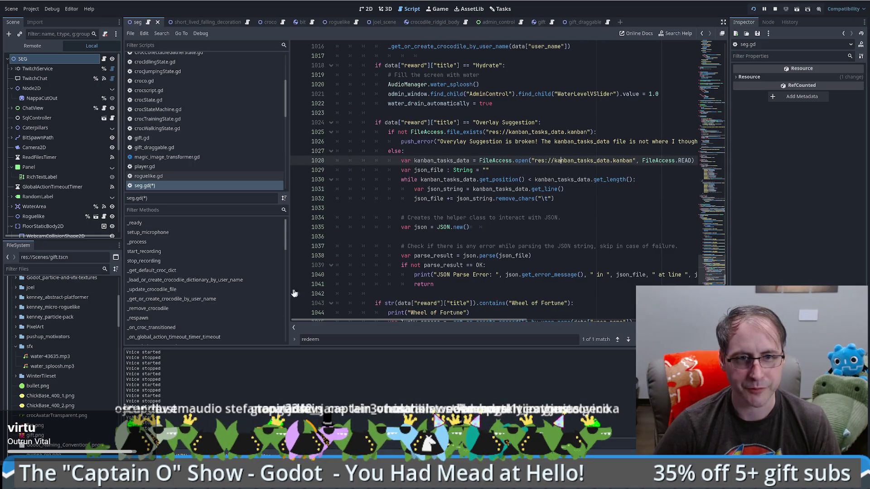
- Widen the code area and delete the trailing whitespace after JSON.new()
{"action": "mouse_move", "coordinate": [289, 290]}
{"action": "left_mouse_down"}
{"action": "mouse_move", "coordinate": [229, 291]}
{"action": "mouse_move", "coordinate": [247, 291]}
{"action": "mouse_move", "coordinate": [240, 290]}
{"action": "left_mouse_up"}
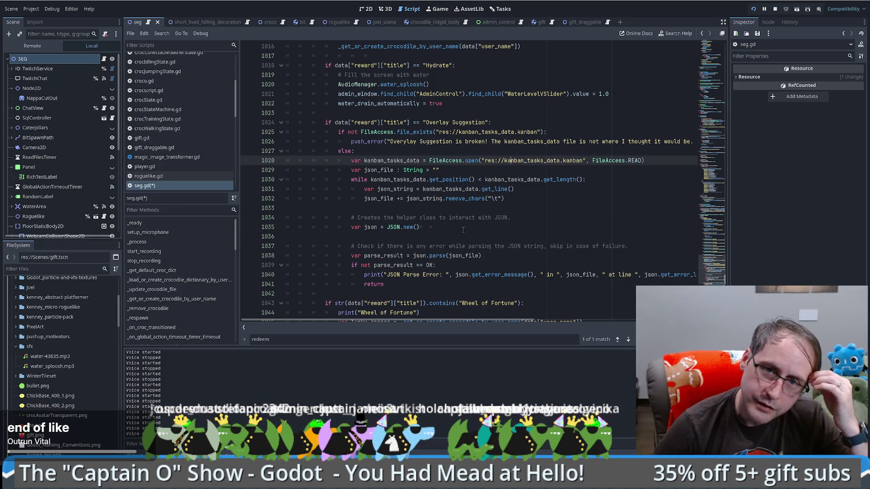
{"action": "left_click", "coordinate": [442, 227]}
{"action": "left_click_drag", "start_coordinate": [442, 227], "coordinate": [423, 227]}
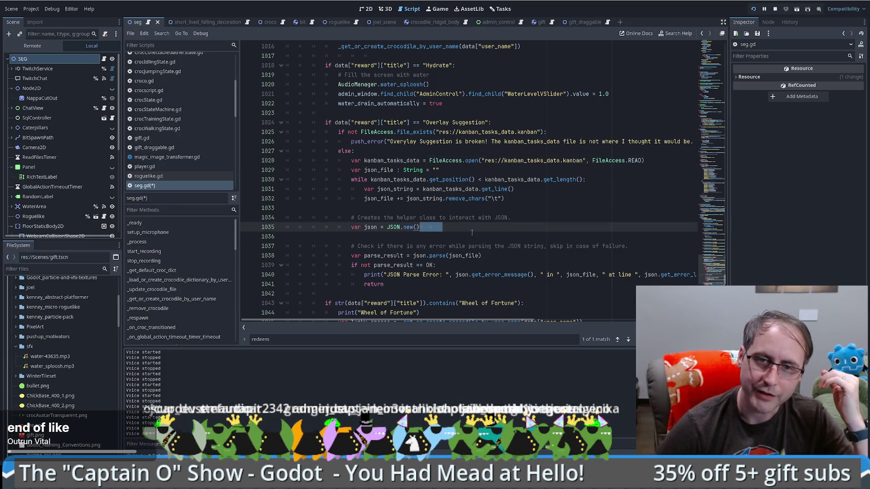
{"action": "key", "text": "BackSpace"}
- Insert blank lines after the JSON parse-error return on line 1041
{"action": "scroll", "coordinate": [460, 237], "scroll_direction": "down", "scroll_amount": 2}
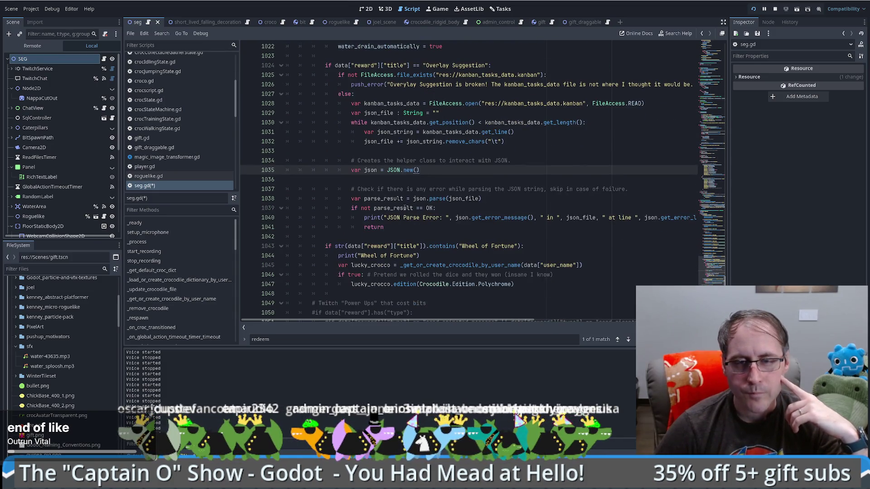
{"action": "scroll", "coordinate": [597, 217], "scroll_direction": "down", "scroll_amount": 1}
{"action": "scroll", "coordinate": [566, 220], "scroll_direction": "up", "scroll_amount": 1}
{"action": "left_click", "coordinate": [453, 228]}
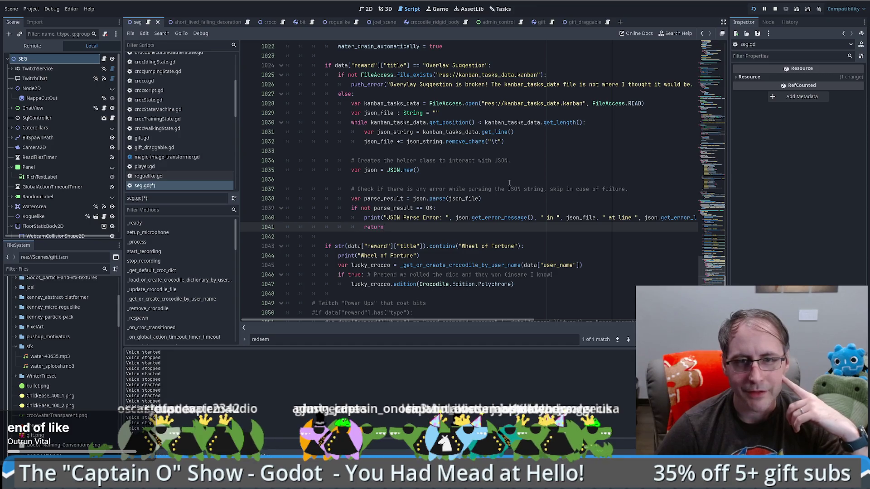
{"action": "key", "text": "Return"}
{"action": "key", "text": "Return"}
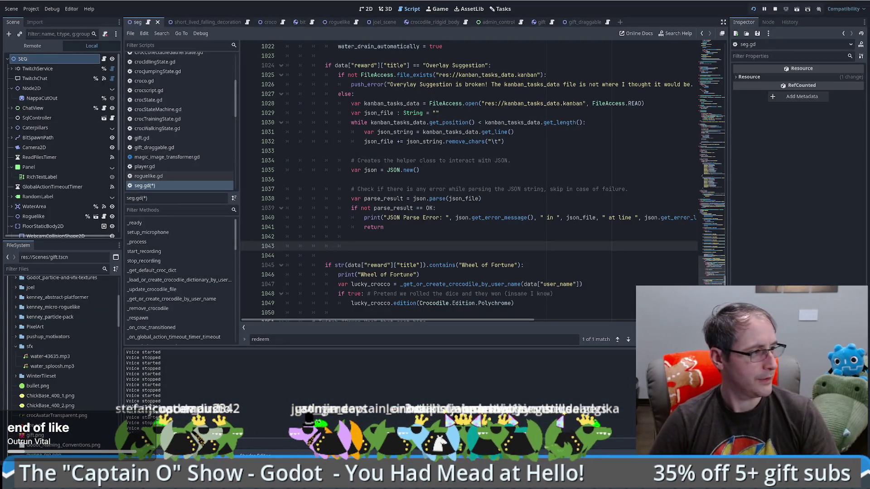
- Add a comment on line 1043 about sanity-checking that the UUIDs haven't changed
{"action": "left_click", "coordinate": [372, 170]}
{"action": "left_click", "coordinate": [394, 243]}
{"action": "type", "text": "# Check"}
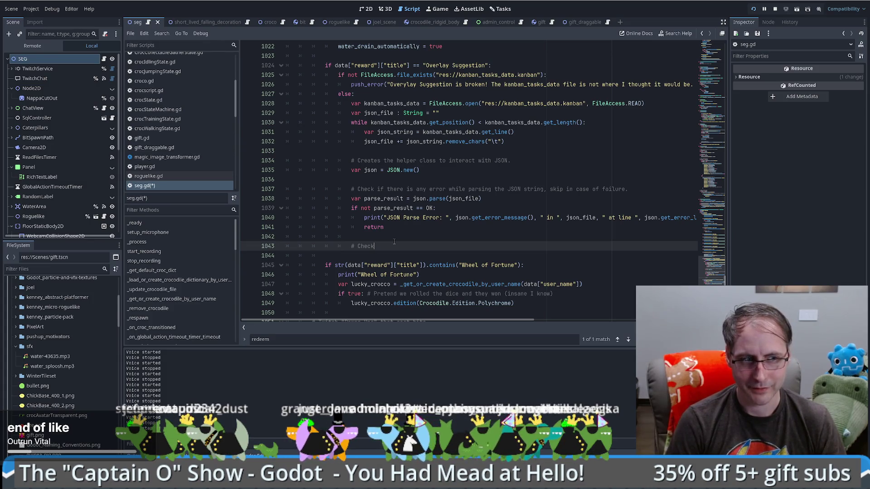
{"action": "key", "text": "BackSpace"}
{"action": "key", "text": "BackSpace"}
{"action": "key", "text": "BackSpace"}
{"action": "type", "text": "Santiy"}
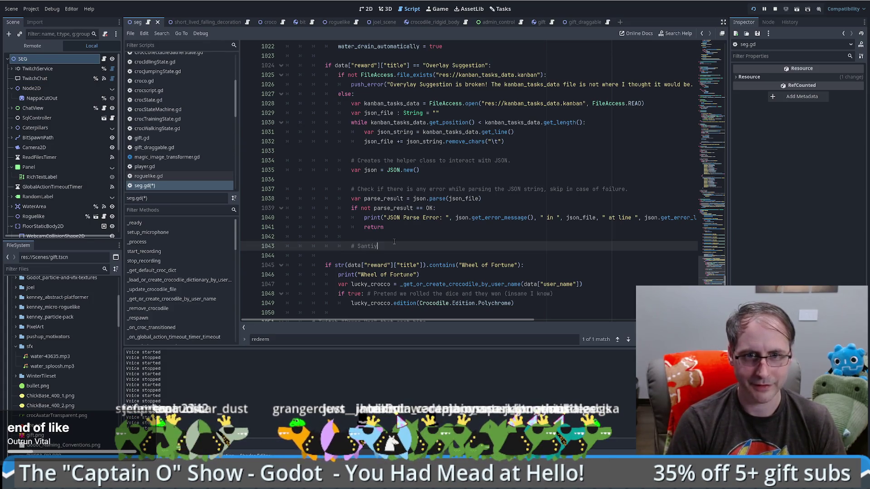
{"action": "key", "text": "BackSpace"}
{"action": "type", "text": "ty check that he"}
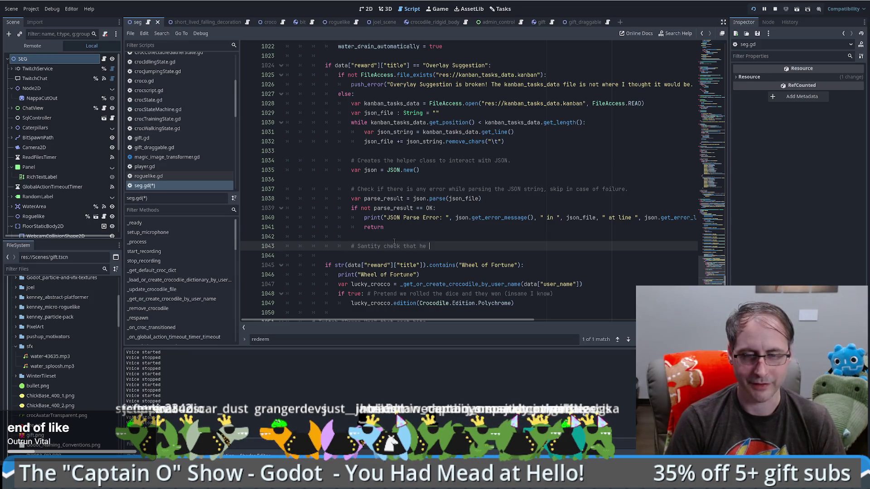
{"action": "key", "text": "BackSpace"}
{"action": "key", "text": "BackSpace"}
{"action": "key", "text": "BackSpace"}
{"action": "type", "text": "teh"}
{"action": "key", "text": "BackSpace"}
{"action": "key", "text": "BackSpace"}
{"action": "key", "text": "BackSpace"}
{"action": "type", "text": "the UI"}
{"action": "type", "text": "ID"}
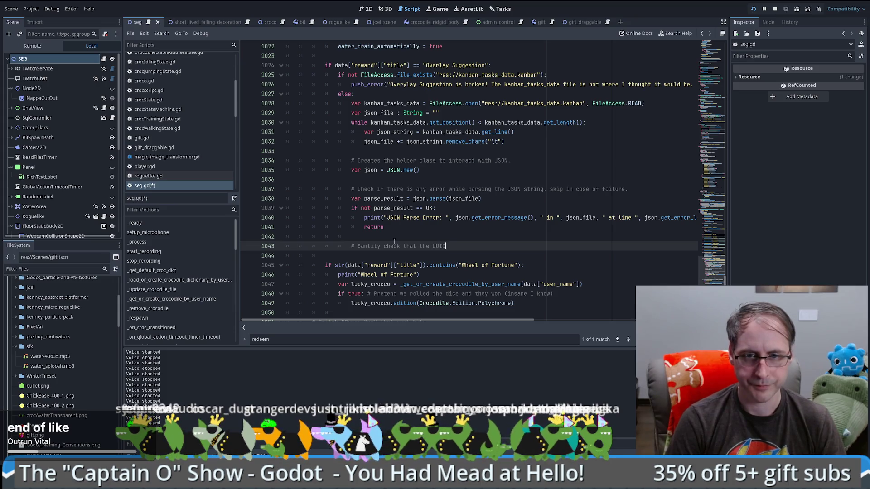
{"action": "type", "text": "s havechange"}
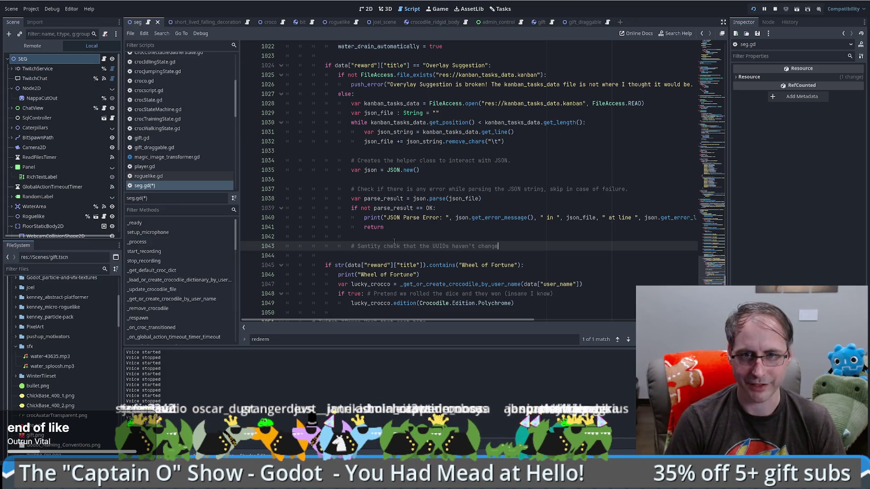
{"action": "type", "text": "d fromwhat we exp"}
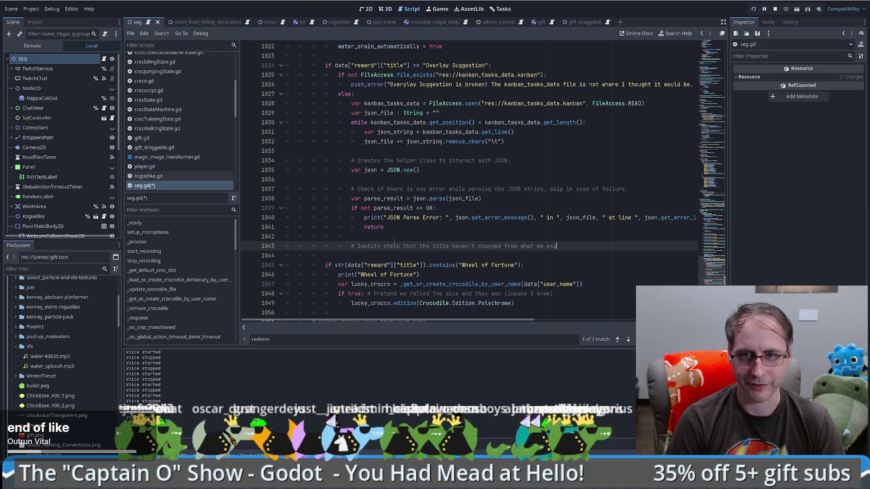
{"action": "type", "text": "ected..."}
{"action": "key", "text": "Return"}
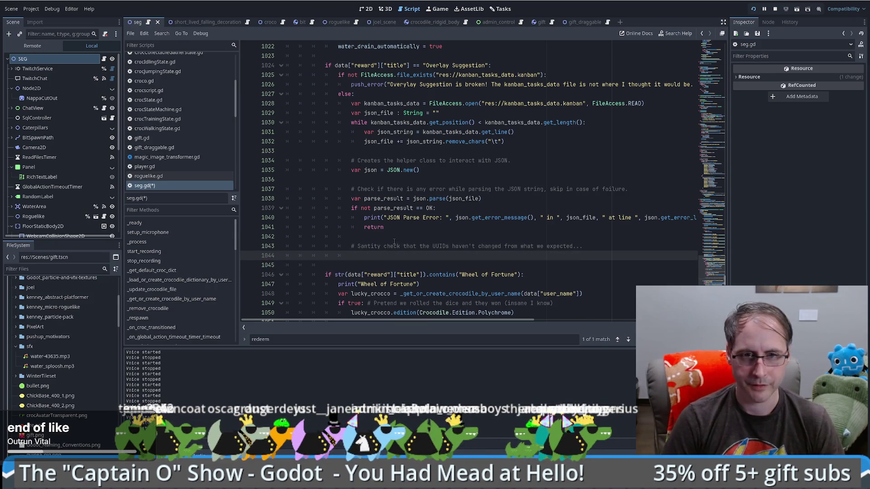
- Start an 'if json.' line, trying ["stages"], .has and other members before clearing them
{"action": "type", "text": "if"}
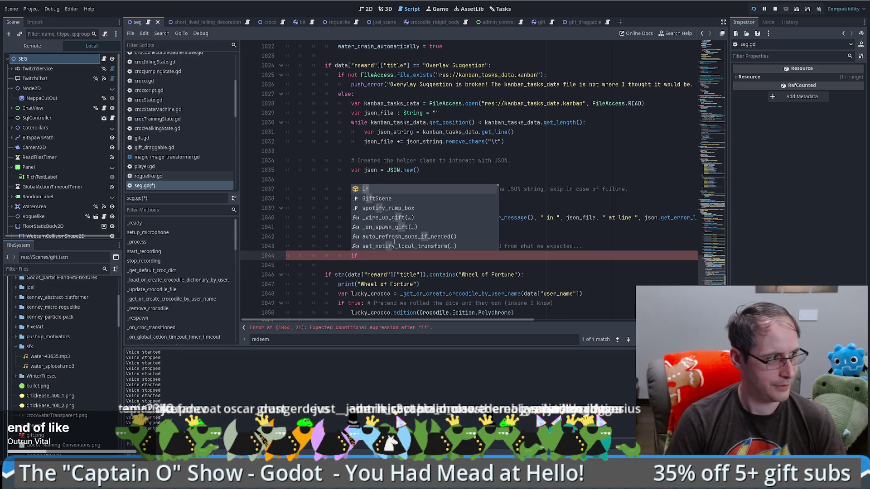
{"action": "type", "text": " json"}
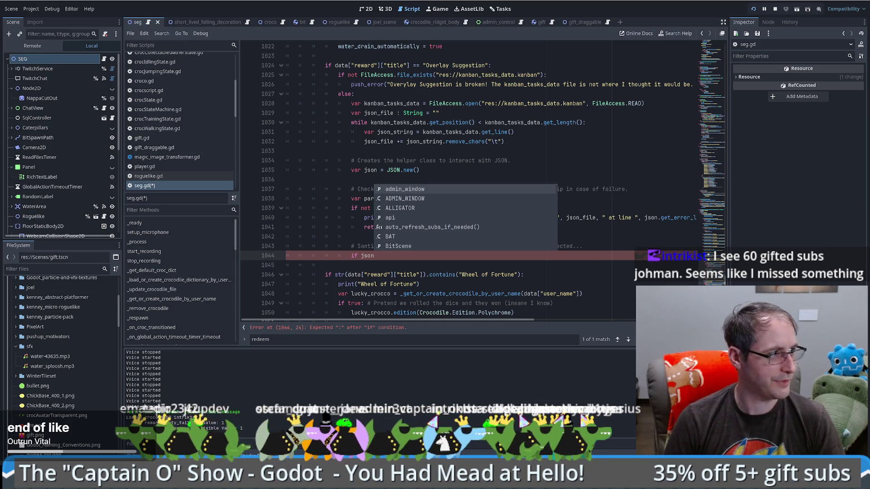
{"action": "left_click", "coordinate": [347, 260]}
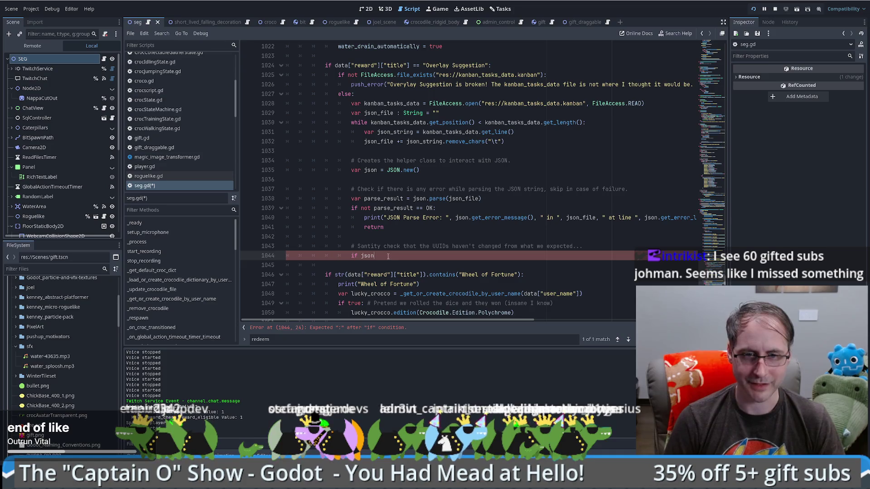
{"action": "type", "text": "[\""}
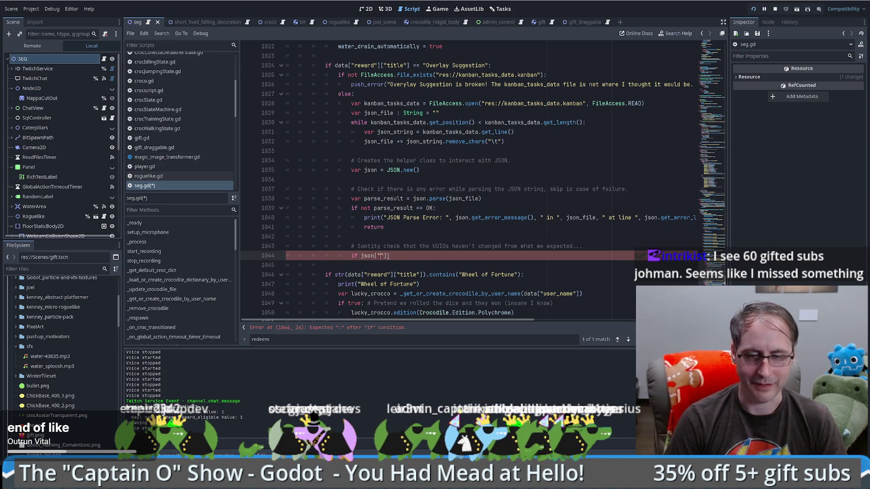
{"action": "type", "text": "stages"}
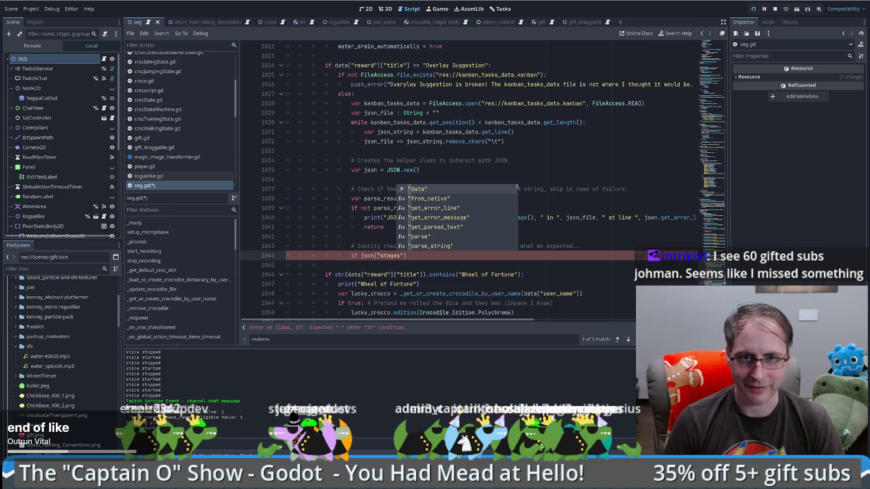
{"action": "key", "text": "BackSpace"}
{"action": "key", "text": "BackSpace"}
{"action": "key", "text": "BackSpace"}
{"action": "type", "text": ".has"}
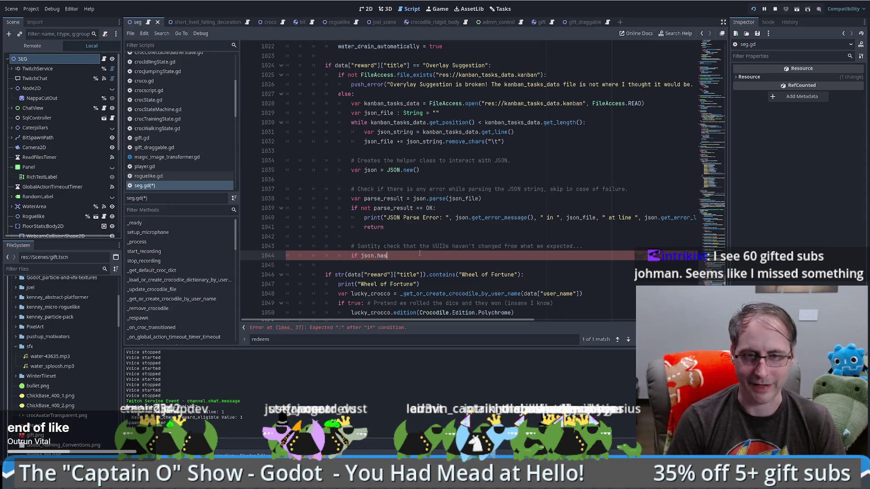
{"action": "key", "text": "BackSpace"}
{"action": "key", "text": "BackSpace"}
{"action": "key", "text": "BackSpace"}
{"action": "type", "text": "ex"}
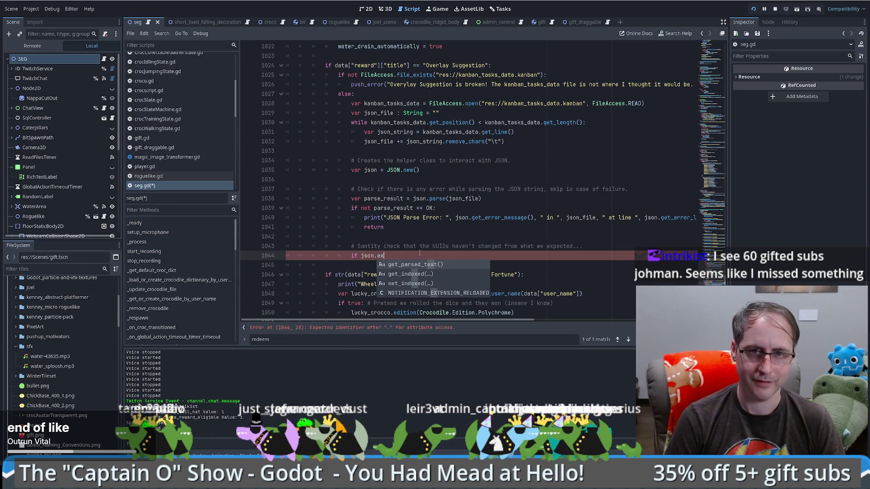
{"action": "key", "text": "BackSpace"}
{"action": "key", "text": "BackSpace"}
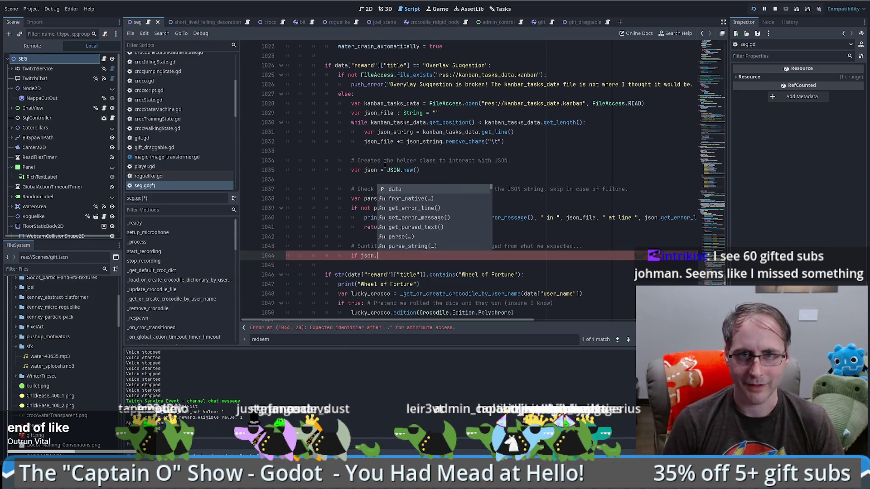
- Check the JSON class reference and declare the variable as 'var json : JSON'
{"action": "left_click", "coordinate": [385, 165]}
{"action": "left_click", "coordinate": [406, 170]}
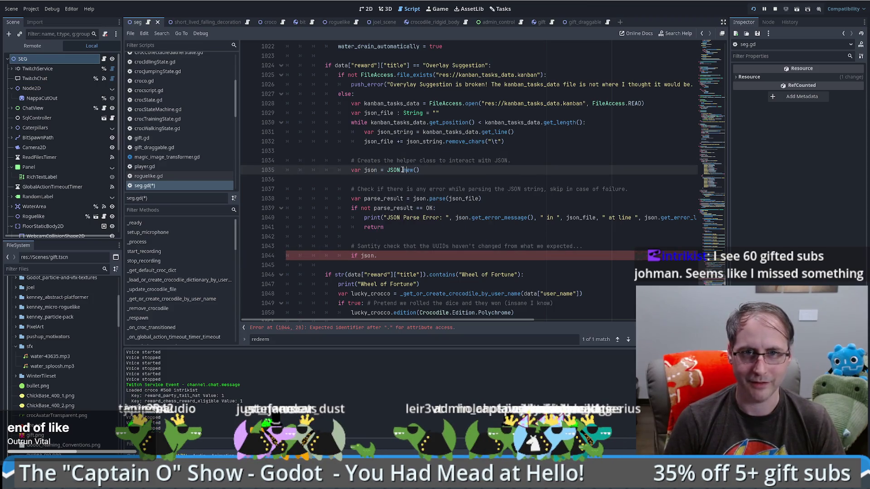
{"action": "left_click", "coordinate": [406, 170], "text": "ctrl"}
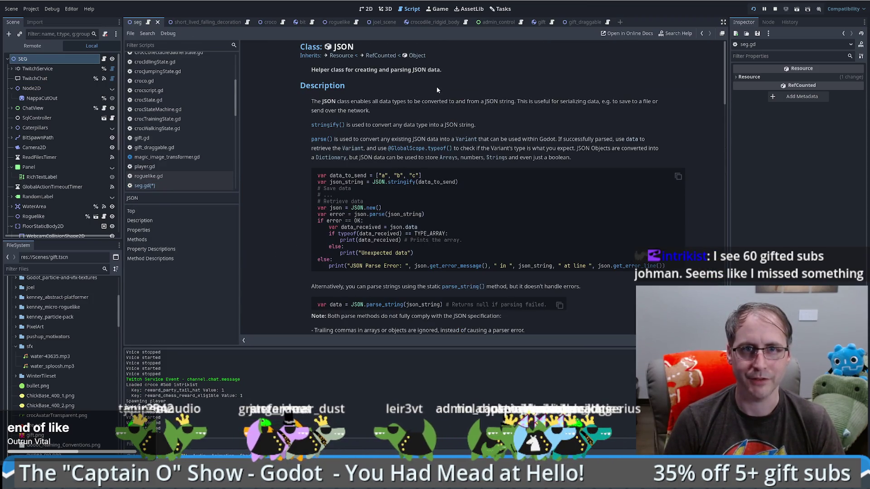
{"action": "key", "text": "alt+Left"}
{"action": "type", "text": ": JSON"}
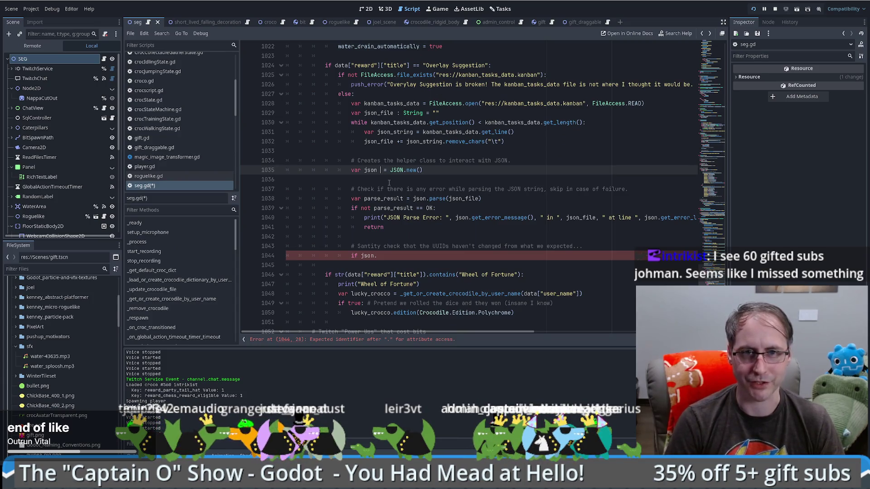
- Try json.has and json.get in autocomplete on the unfinished line 1044
{"action": "left_click", "coordinate": [420, 161]}
{"action": "left_click", "coordinate": [388, 255]}
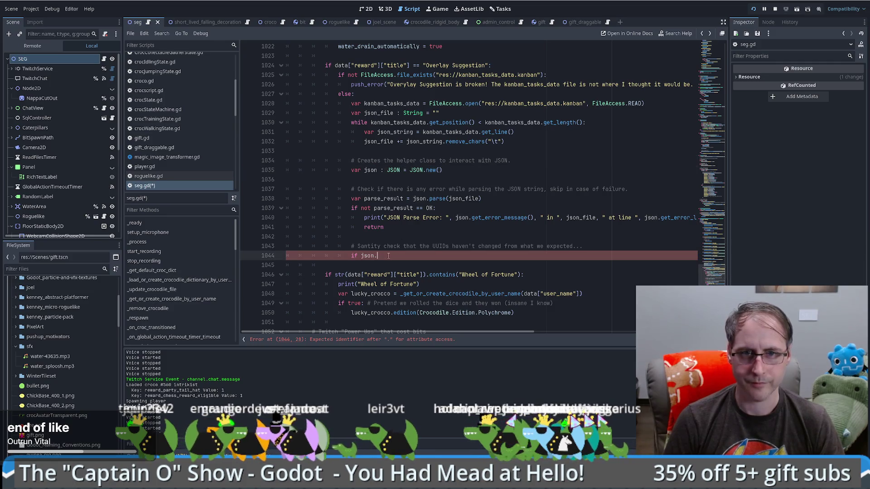
{"action": "type", "text": "has"}
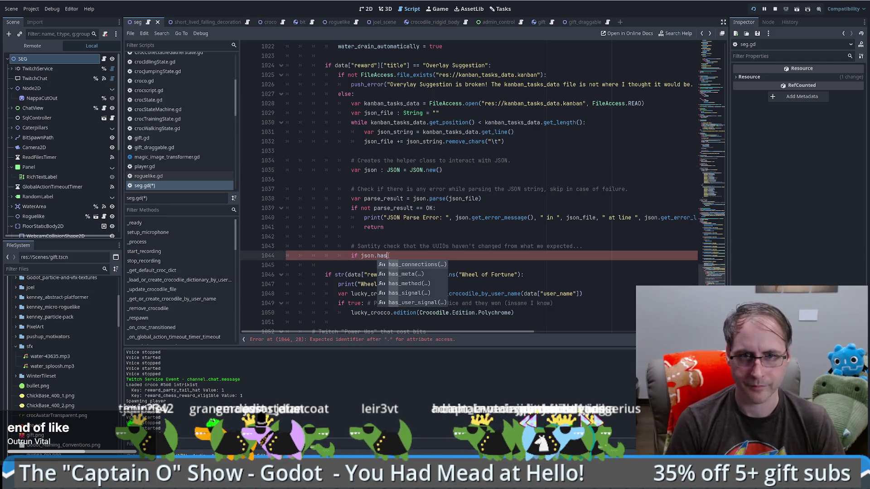
{"action": "key", "text": "BackSpace"}
{"action": "key", "text": "BackSpace"}
{"action": "key", "text": "BackSpace"}
{"action": "type", "text": "get"}
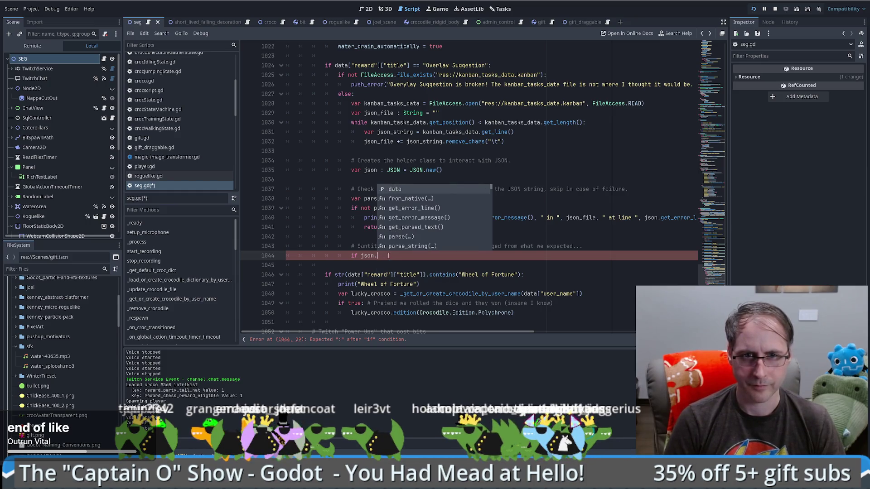
{"action": "key", "text": "BackSpace"}
{"action": "key", "text": "BackSpace"}
{"action": "key", "text": "BackSpace"}
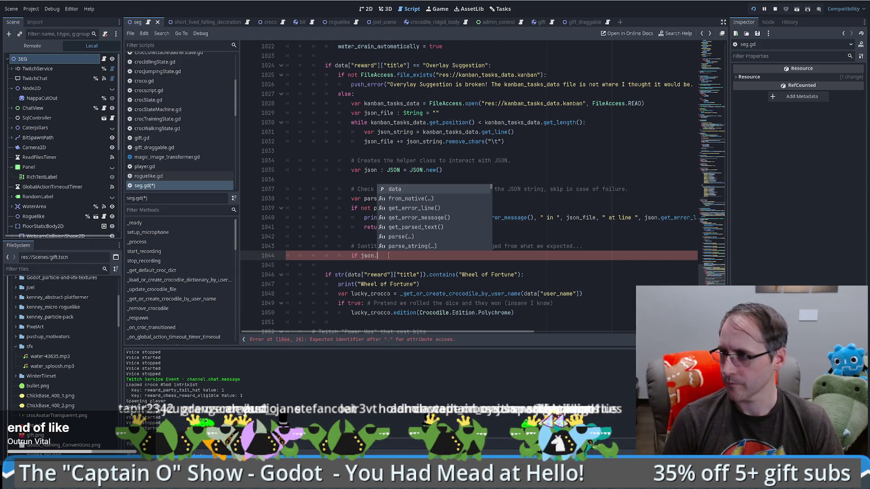
- Read the JSON class documentation, return to seg.gd, and switch to the gift script
{"action": "key", "text": "Escape"}
{"action": "left_click", "coordinate": [416, 170], "text": "ctrl"}
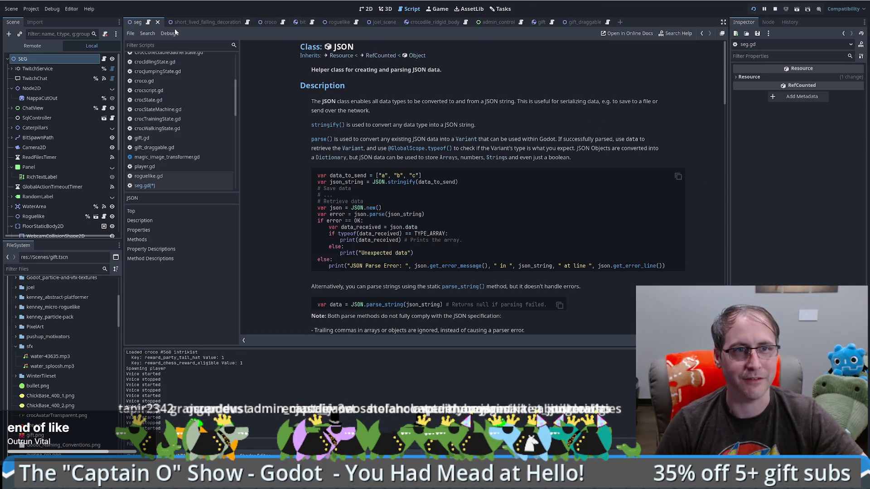
{"action": "key", "text": "alt+Left"}
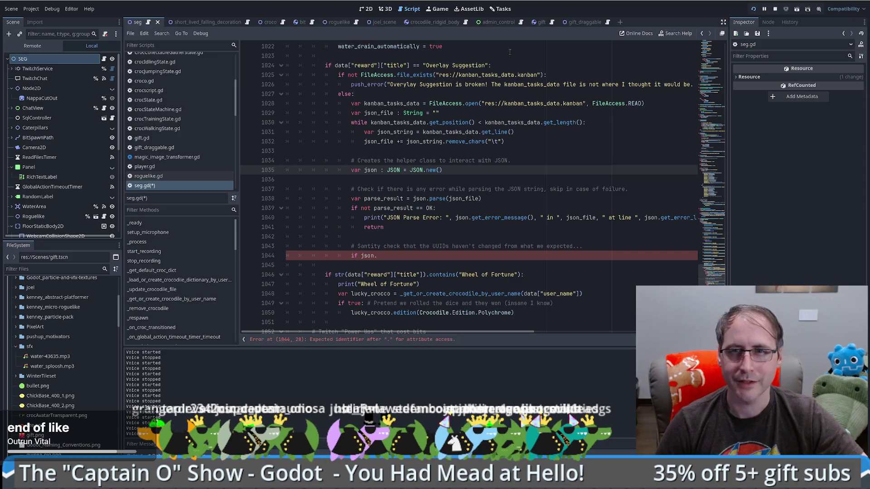
{"action": "left_click", "coordinate": [536, 22]}
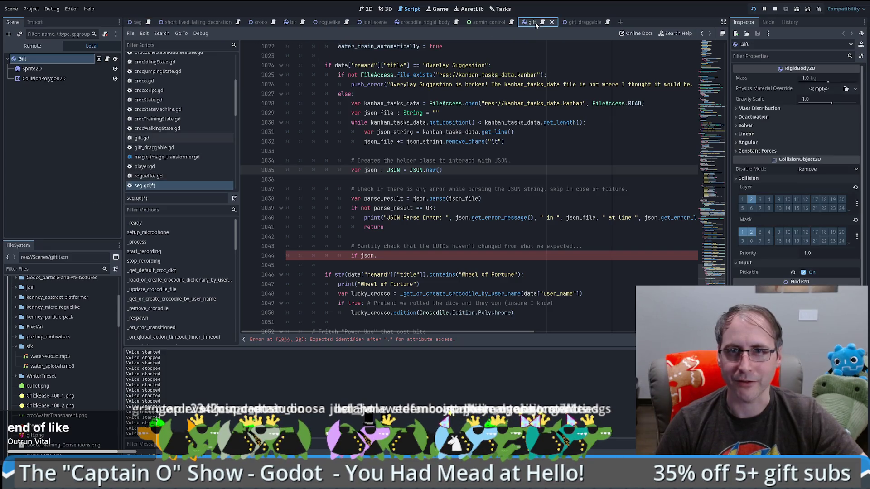
- Inspect the Spawn 1 Gift button and its label number in the AdminControl scene
{"action": "left_click", "coordinate": [489, 25]}
{"action": "key", "text": "ctrl+F1"}
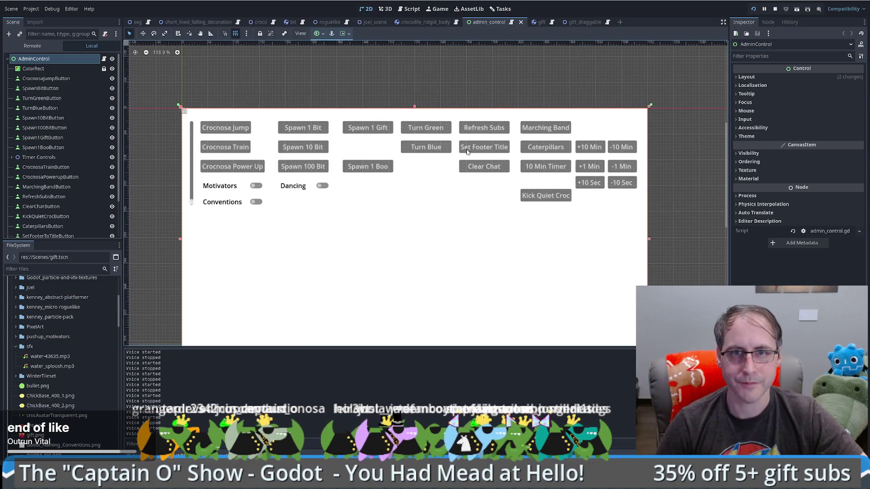
{"action": "left_click", "coordinate": [371, 127]}
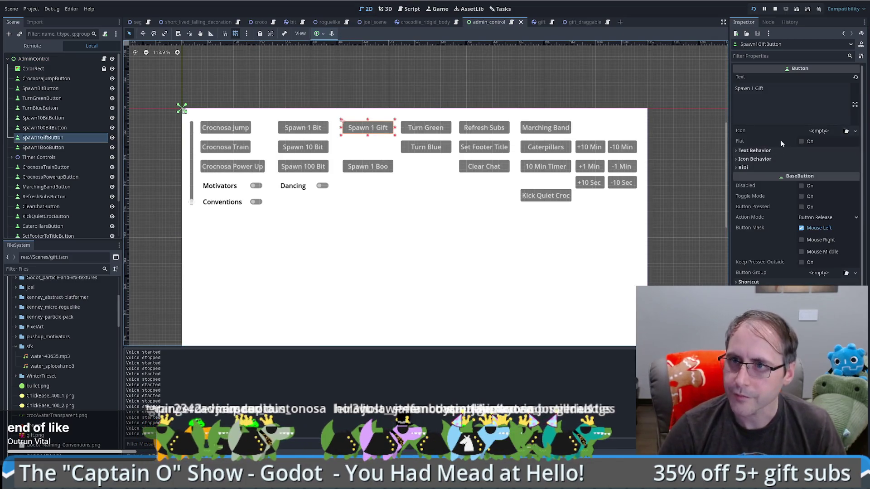
{"action": "double_click", "coordinate": [753, 88]}
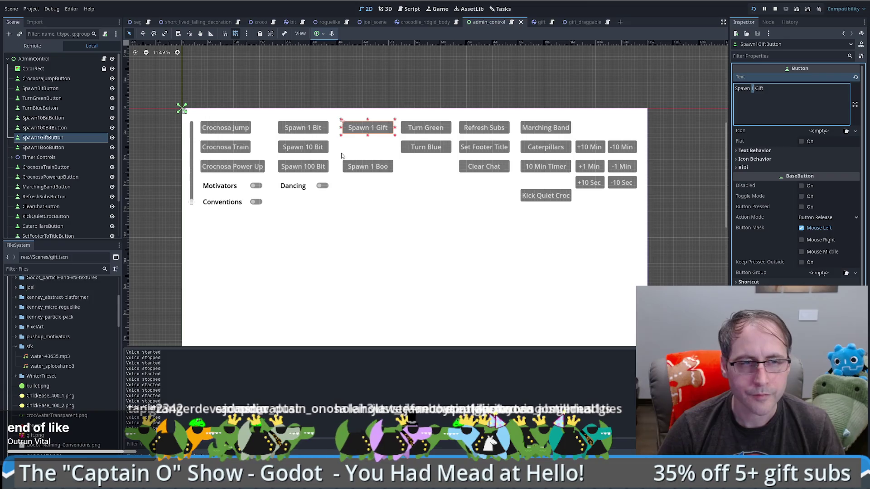
- In seg.gd, find 'gift', change _on_spawn_gift(1) to _on_spawn_gift(50) on line 122, and save
{"action": "left_click", "coordinate": [137, 22]}
{"action": "left_click", "coordinate": [522, 143]}
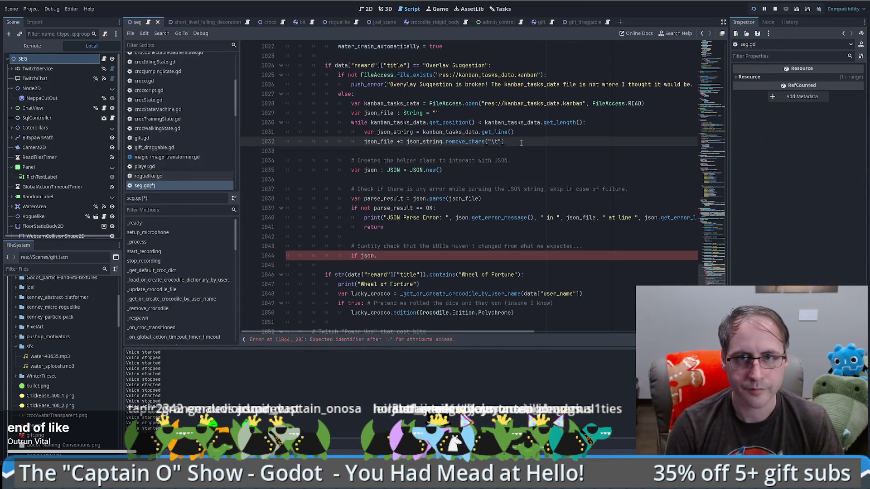
{"action": "key", "text": "ctrl+f"}
{"action": "type", "text": "gift"}
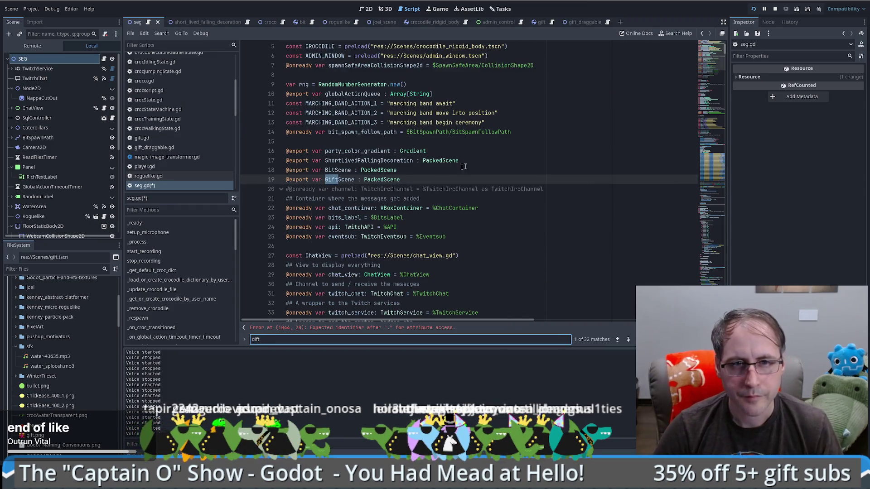
{"action": "key", "text": "Return"}
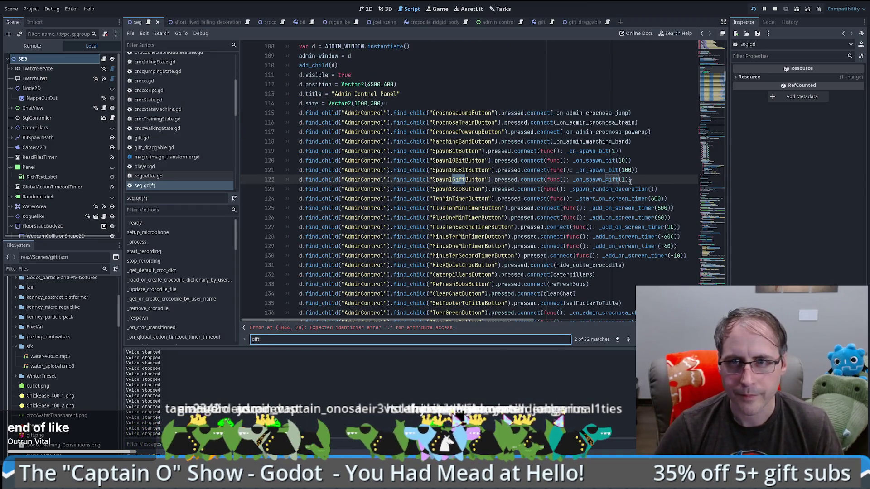
{"action": "double_click", "coordinate": [626, 180]}
{"action": "type", "text": "50"}
{"action": "key", "text": "ctrl+s"}
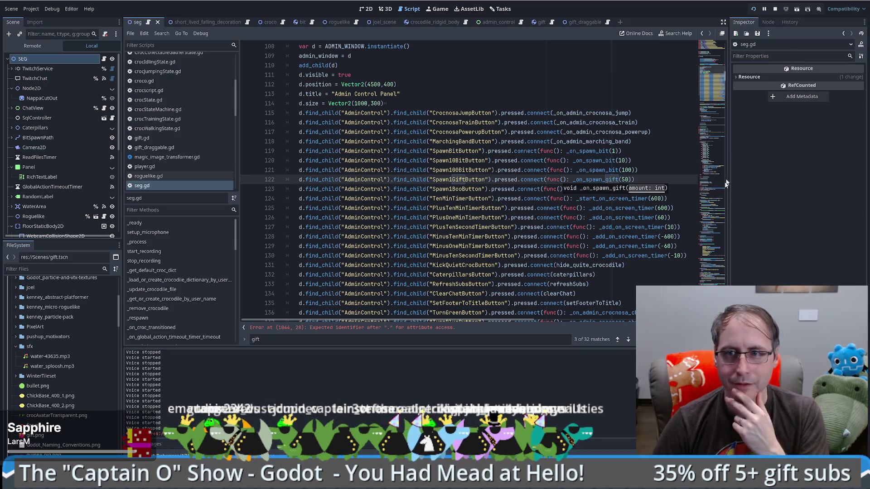
{"action": "left_click", "coordinate": [349, 327]}
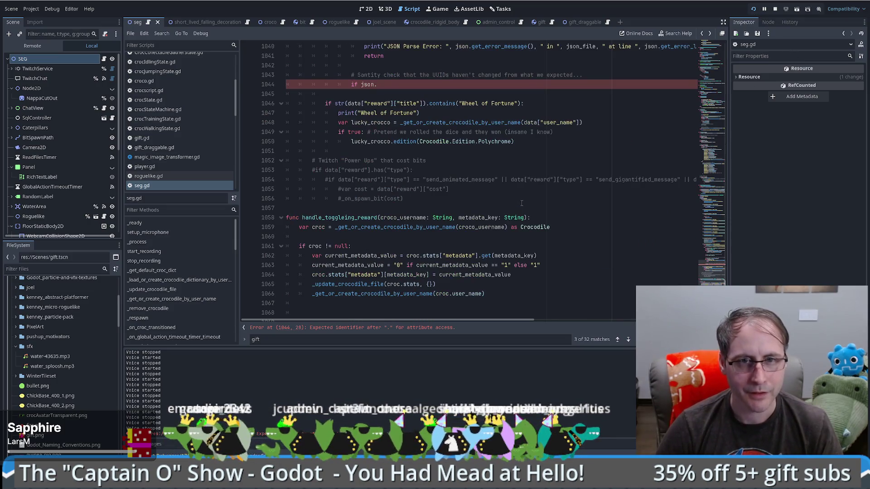
{"action": "left_click", "coordinate": [387, 85]}
{"action": "scroll", "coordinate": [436, 130], "scroll_direction": "up", "scroll_amount": 4}
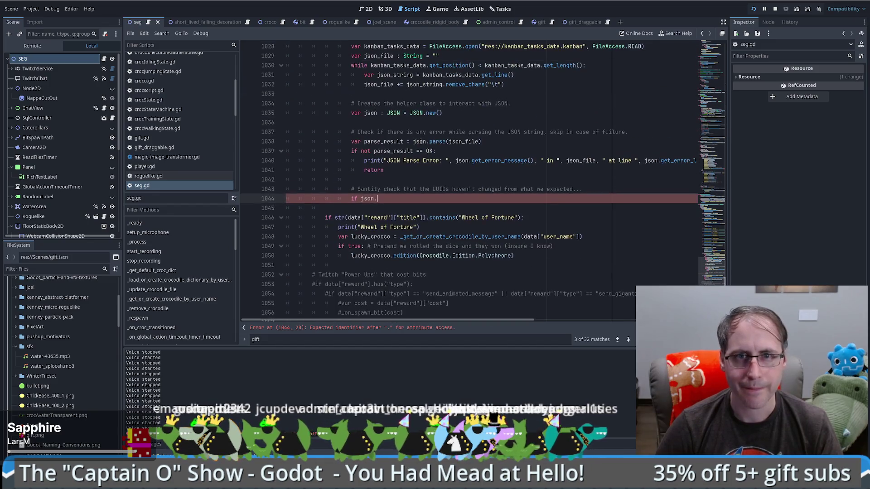
{"action": "left_click", "coordinate": [412, 114], "text": "ctrl"}
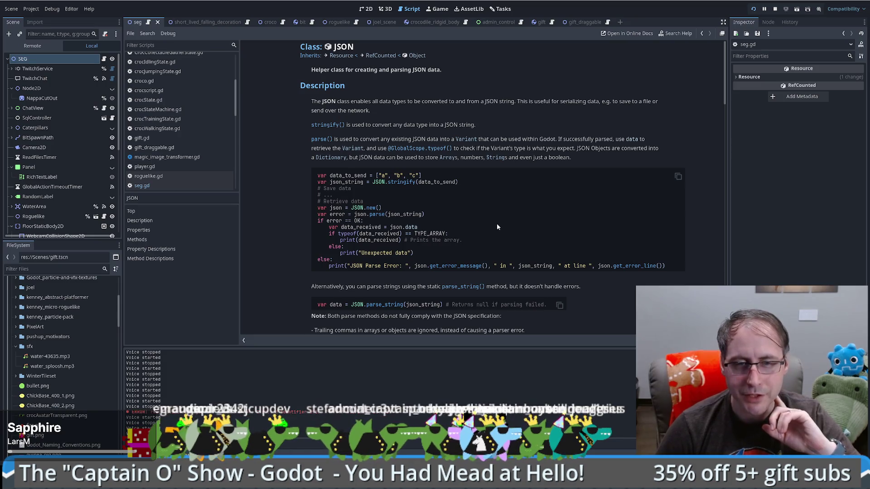
{"action": "scroll", "coordinate": [489, 220], "scroll_direction": "down", "scroll_amount": 3}
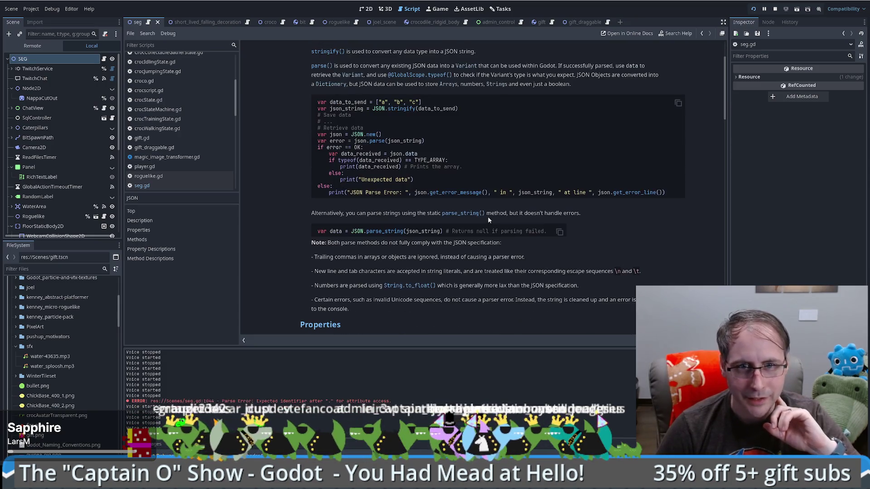
{"action": "scroll", "coordinate": [488, 220], "scroll_direction": "down", "scroll_amount": 6}
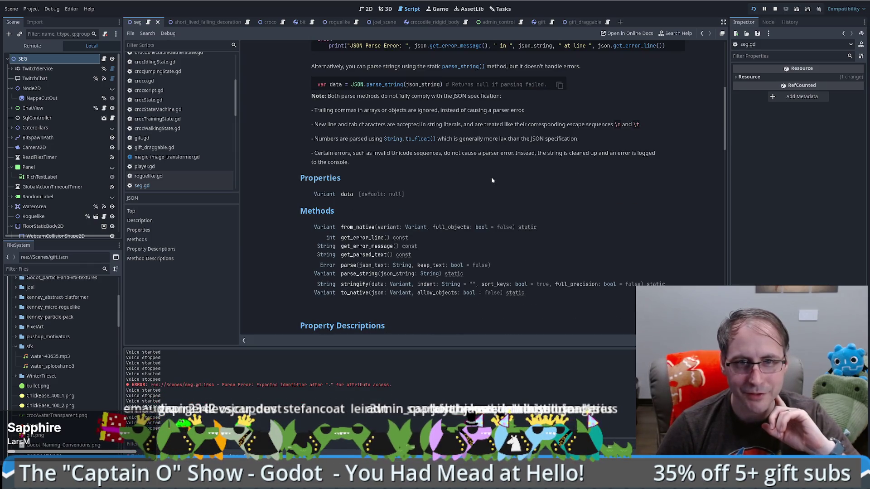
{"action": "scroll", "coordinate": [483, 178], "scroll_direction": "down", "scroll_amount": 3}
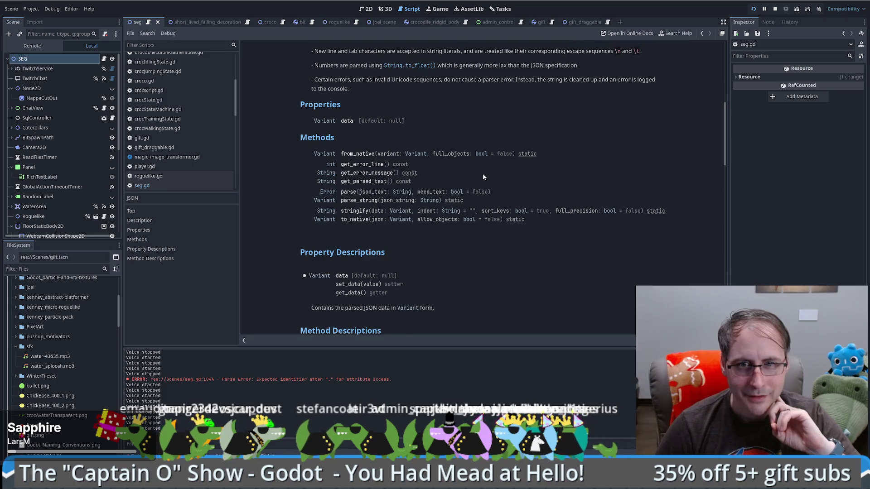
{"action": "scroll", "coordinate": [483, 175], "scroll_direction": "up", "scroll_amount": 3}
{"action": "scroll", "coordinate": [483, 172], "scroll_direction": "down", "scroll_amount": 4}
{"action": "scroll", "coordinate": [483, 172], "scroll_direction": "down", "scroll_amount": 3}
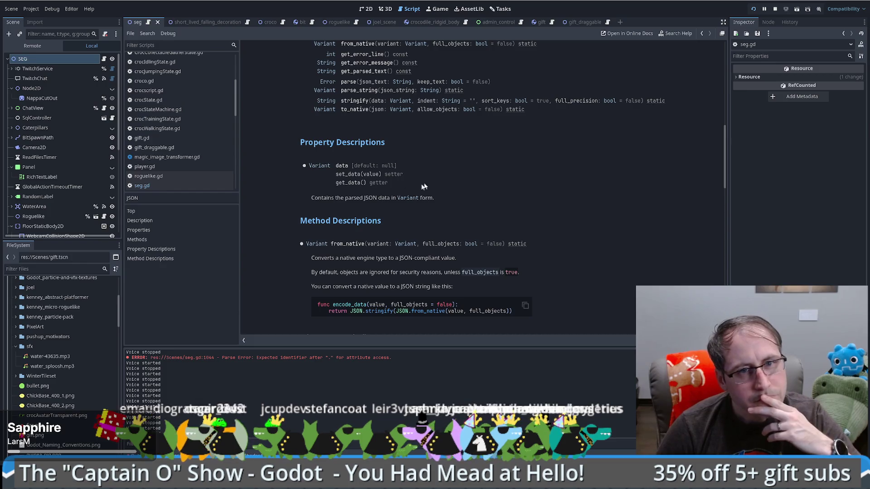
{"action": "scroll", "coordinate": [426, 196], "scroll_direction": "down", "scroll_amount": 3}
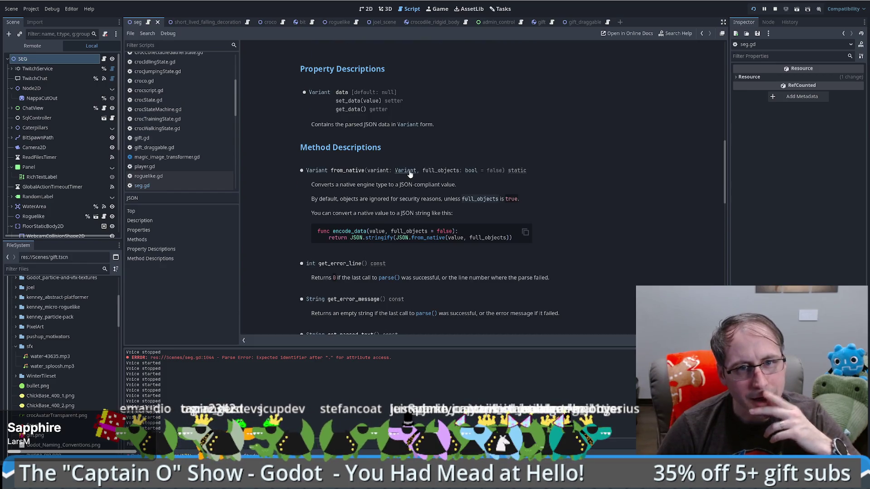
{"action": "scroll", "coordinate": [404, 175], "scroll_direction": "down", "scroll_amount": 3}
{"action": "scroll", "coordinate": [406, 173], "scroll_direction": "down", "scroll_amount": 3}
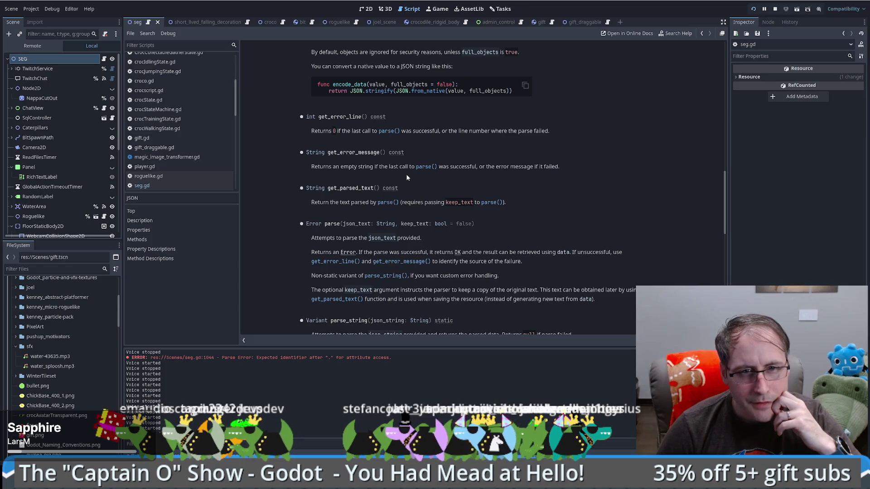
{"action": "scroll", "coordinate": [407, 173], "scroll_direction": "down", "scroll_amount": 3}
{"action": "scroll", "coordinate": [402, 173], "scroll_direction": "down", "scroll_amount": 3}
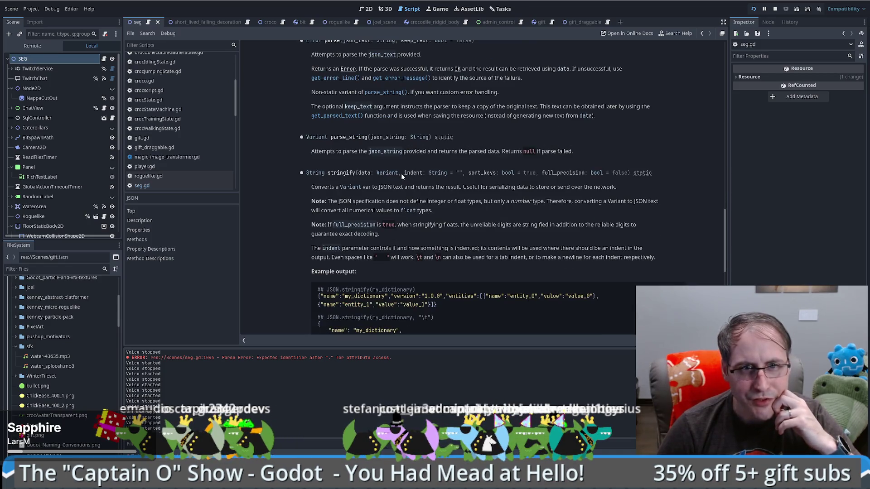
{"action": "scroll", "coordinate": [401, 173], "scroll_direction": "down", "scroll_amount": 3}
{"action": "scroll", "coordinate": [399, 188], "scroll_direction": "down", "scroll_amount": 3}
{"action": "scroll", "coordinate": [398, 208], "scroll_direction": "up", "scroll_amount": 10}
{"action": "scroll", "coordinate": [433, 249], "scroll_direction": "up", "scroll_amount": 15}
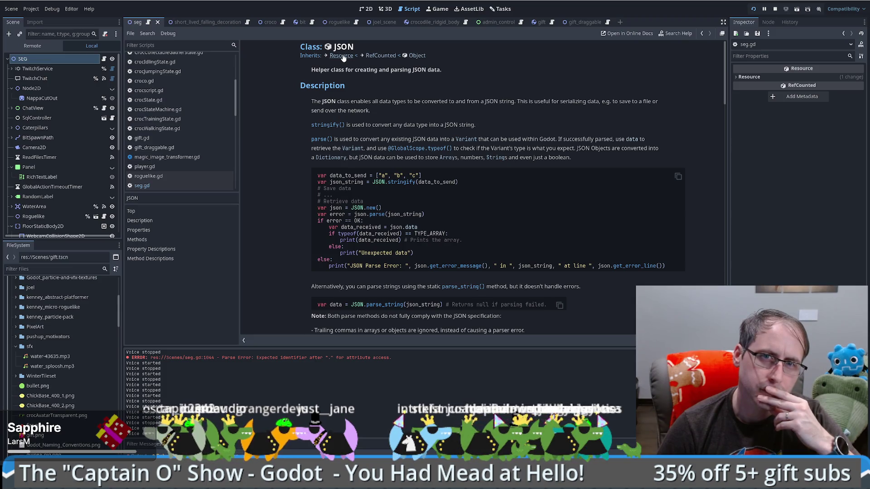
{"action": "key", "text": "ctrl+w"}
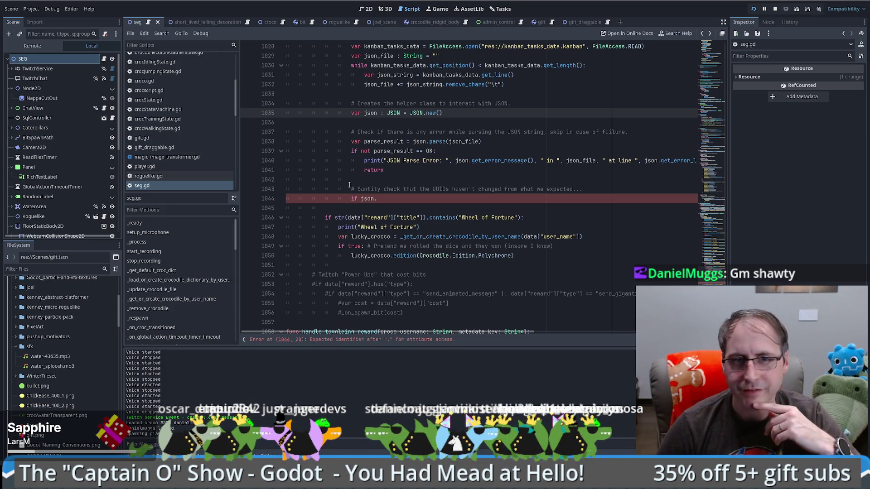
- Rewrite line 1044 as 'var kanban_data = json.data as Dictionary'
{"action": "left_click", "coordinate": [388, 200]}
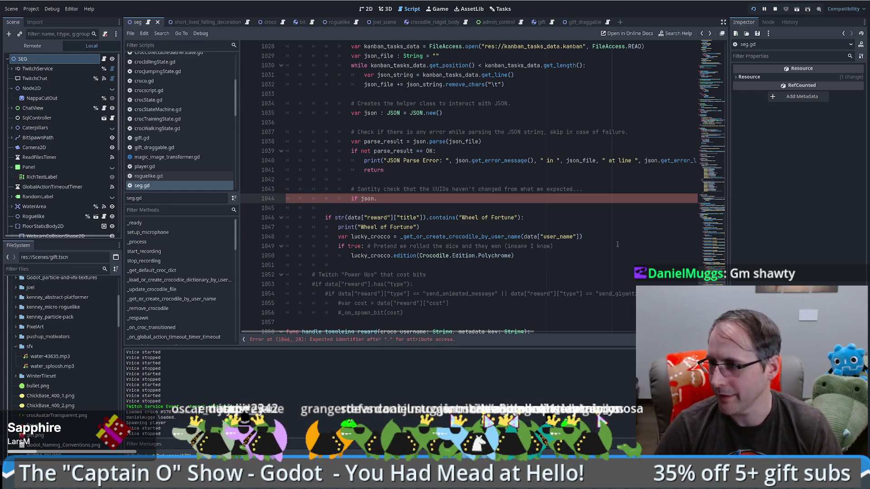
{"action": "type", "text": "data."}
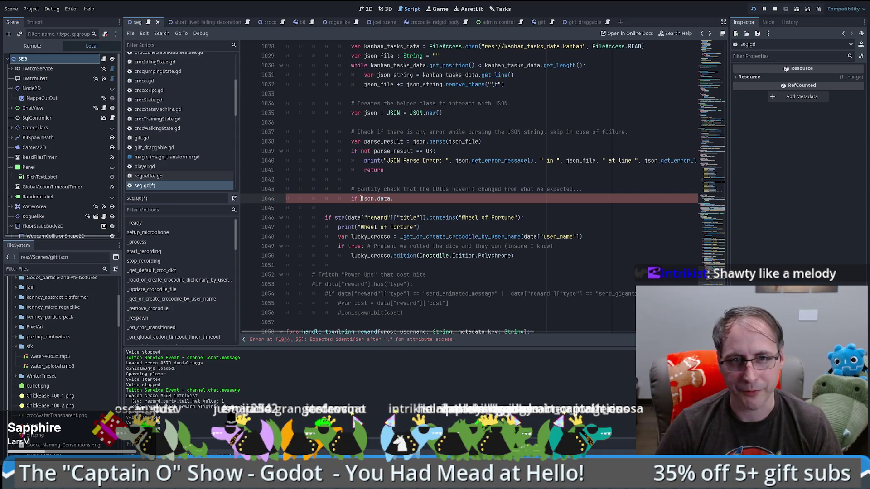
{"action": "key", "text": "BackSpace"}
{"action": "key", "text": "BackSpace"}
{"action": "key", "text": "BackSpace"}
{"action": "type", "text": "var kan"}
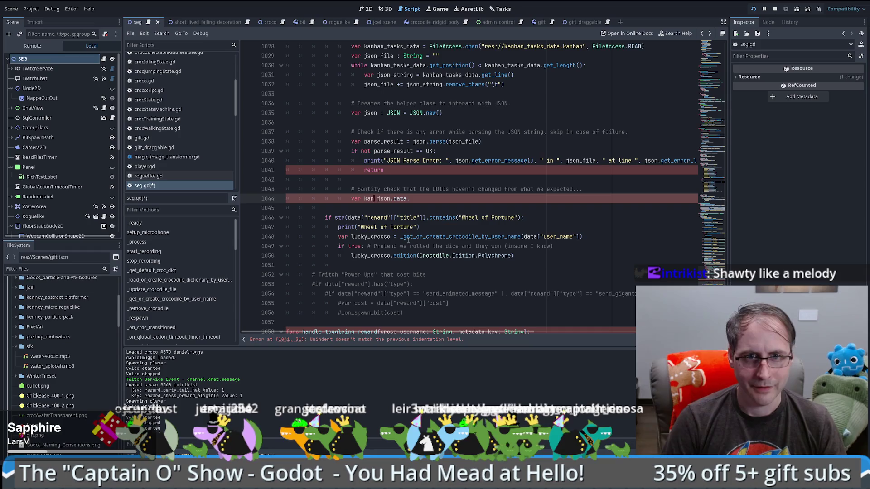
{"action": "type", "text": "ban_data ="}
{"action": "key", "text": "End"}
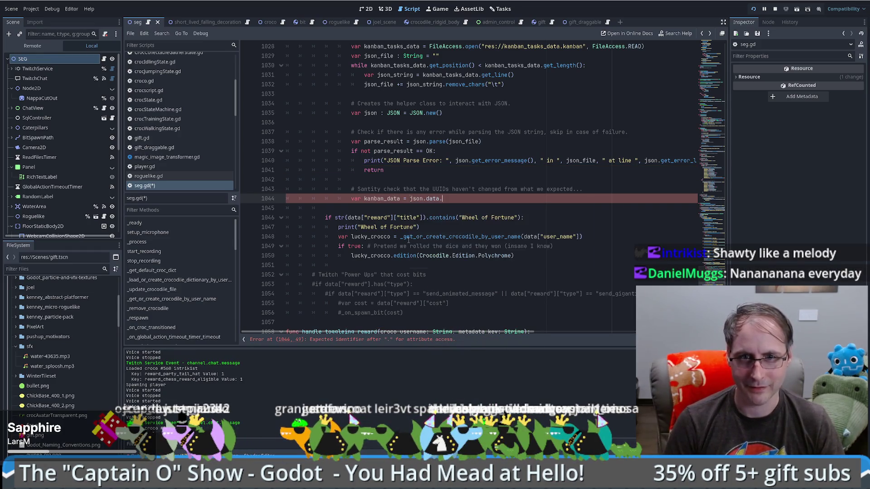
{"action": "key", "text": "BackSpace"}
{"action": "type", "text": "as Dictionary"}
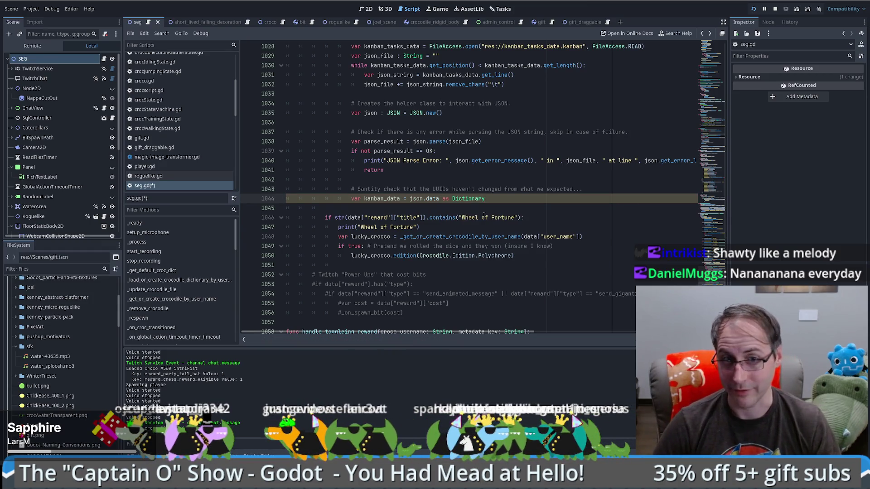
{"action": "key", "text": "Return"}
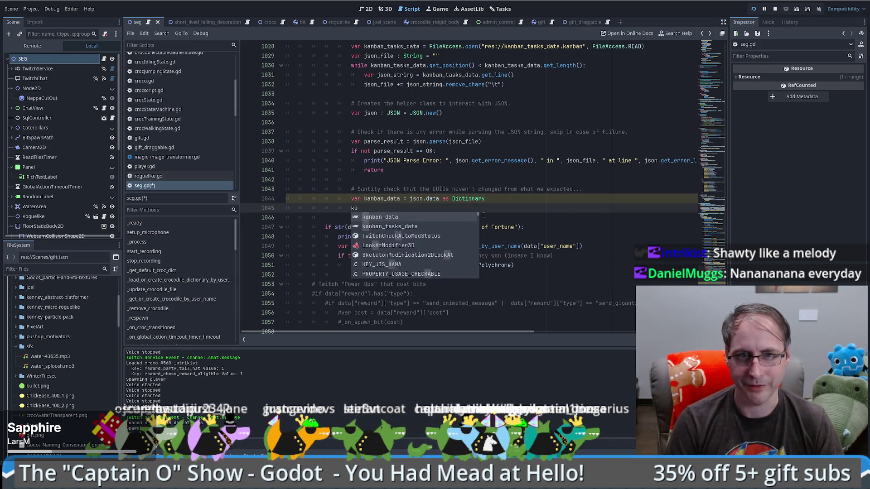
- Add 'if !kanban_data.has("stages"):' below it and open its indented line
{"action": "key", "text": "BackSpace"}
{"action": "type", "text": "if kanban_data.h"}
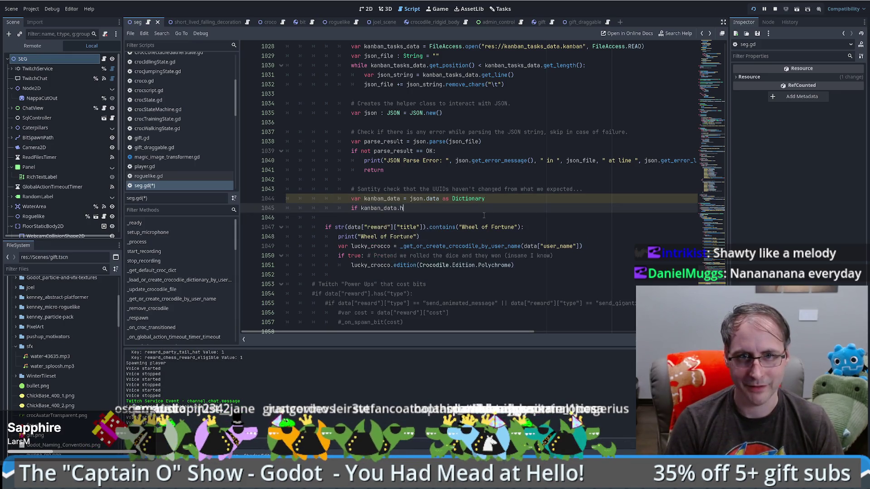
{"action": "key", "text": "Return"}
{"action": "type", "text": "\"stages"}
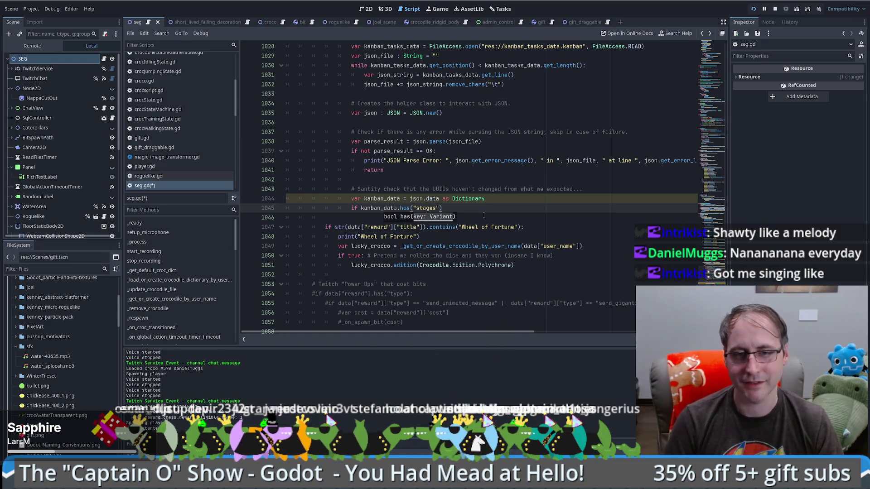
{"action": "left_click", "coordinate": [363, 208]}
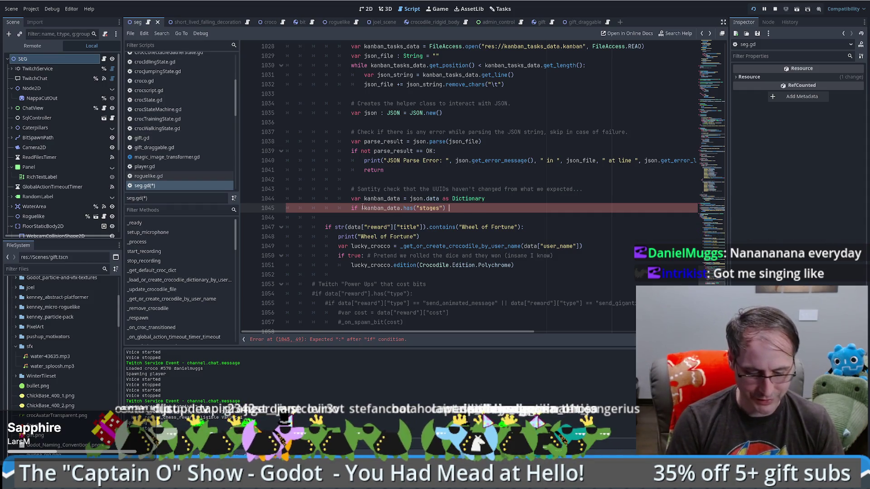
{"action": "type", "text": ":"}
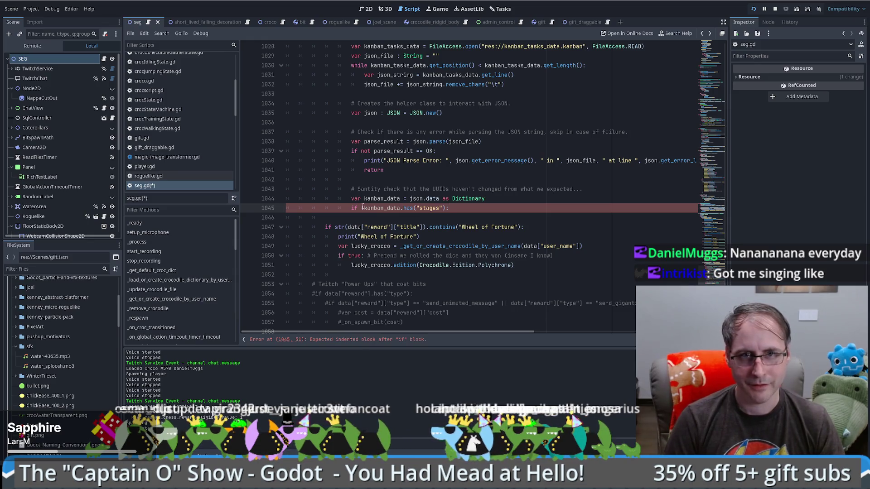
{"action": "key", "text": "Return"}
{"action": "scroll", "coordinate": [334, 108], "scroll_direction": "up", "scroll_amount": 3}
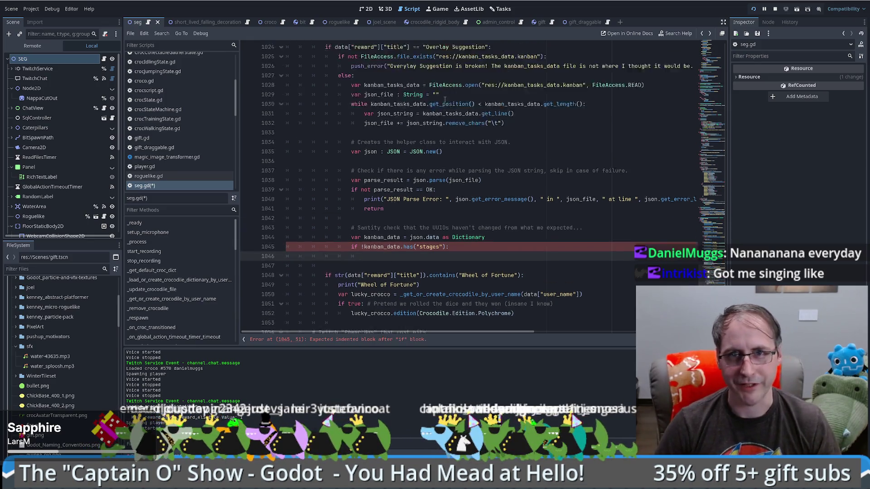
- Copy the push_error line from line 1026 and paste it under the stages check
{"action": "left_click", "coordinate": [334, 108]}
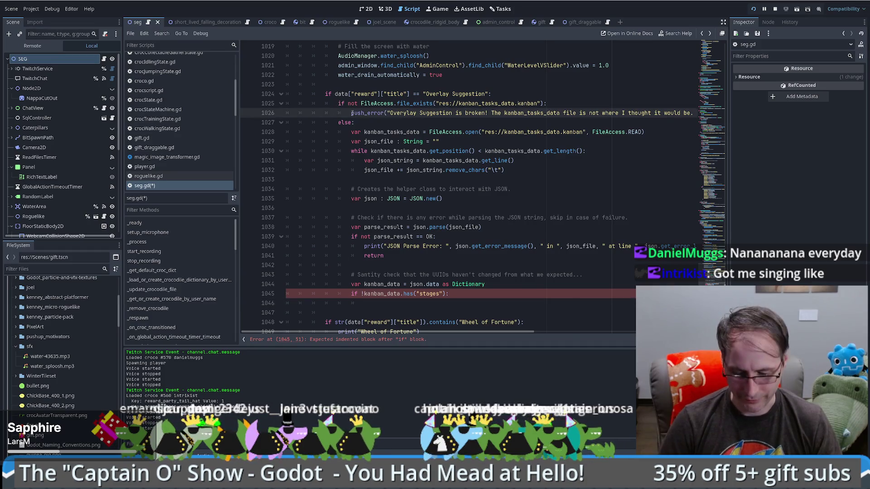
{"action": "key", "text": "shift+End"}
{"action": "key", "text": "ctrl+c"}
{"action": "scroll", "coordinate": [408, 182], "scroll_direction": "down", "scroll_amount": 3}
{"action": "scroll", "coordinate": [407, 182], "scroll_direction": "down", "scroll_amount": 3}
{"action": "left_click", "coordinate": [348, 132]}
{"action": "key", "text": "ctrl+v"}
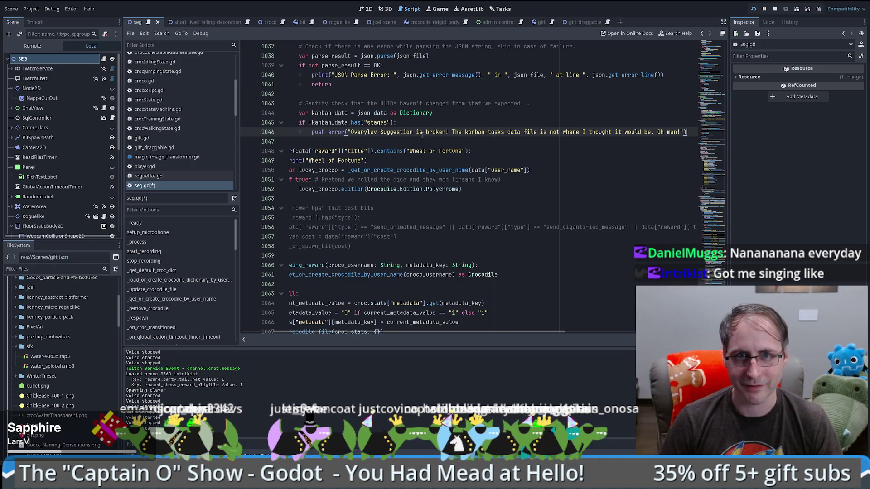
- Change the pasted error message to 'Expected the json file to have a stages key'
{"action": "left_click_drag", "start_coordinate": [452, 132], "coordinate": [680, 134]}
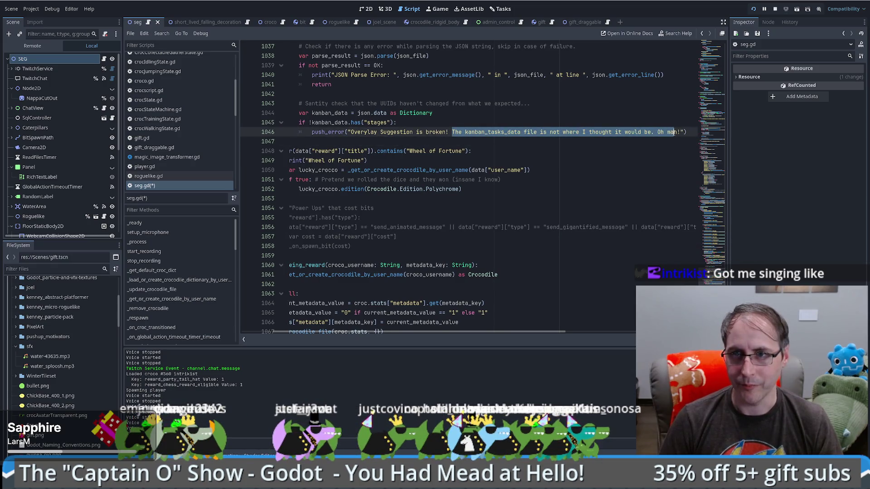
{"action": "type", "text": "Expected "}
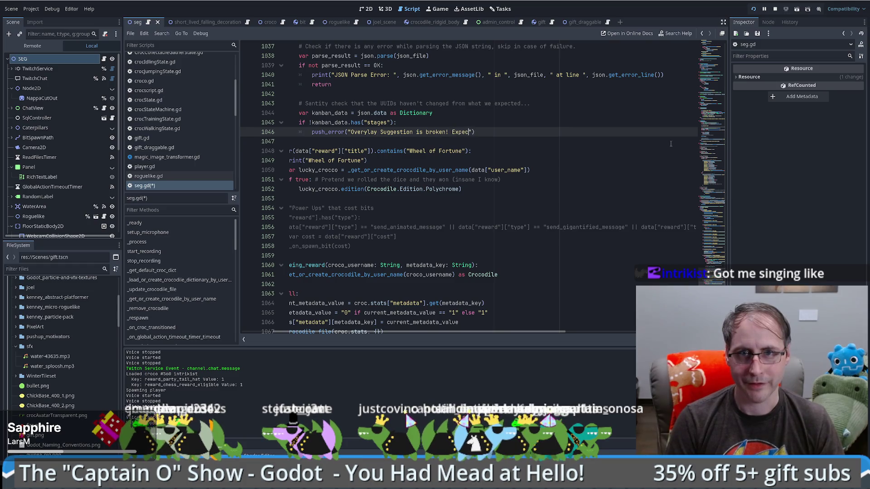
{"action": "type", "text": "the json file to have a stages"}
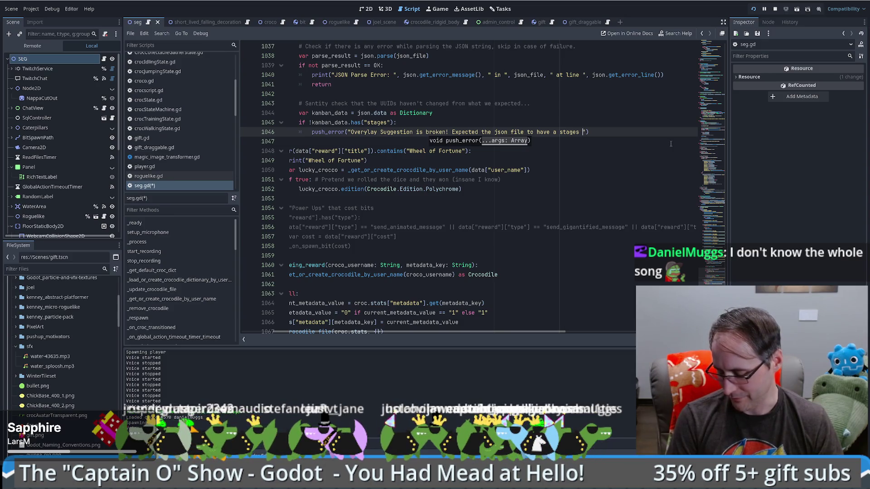
{"action": "type", "text": "value"}
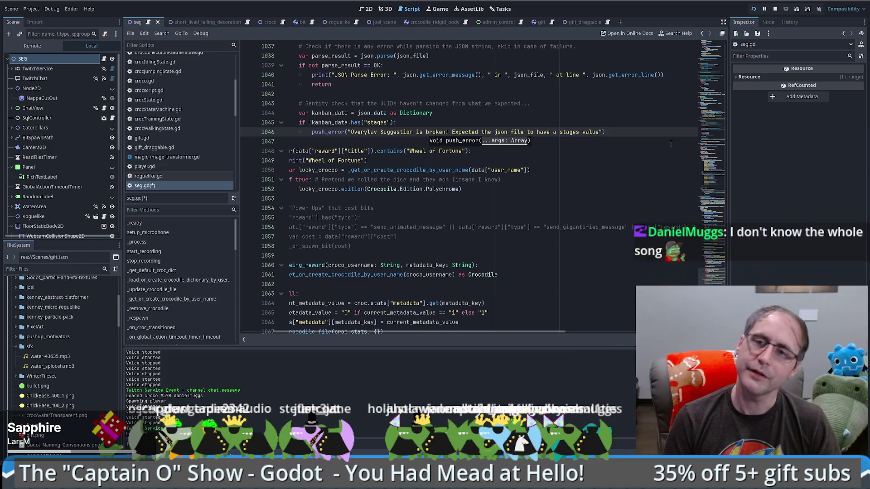
{"action": "double_click", "coordinate": [591, 132]}
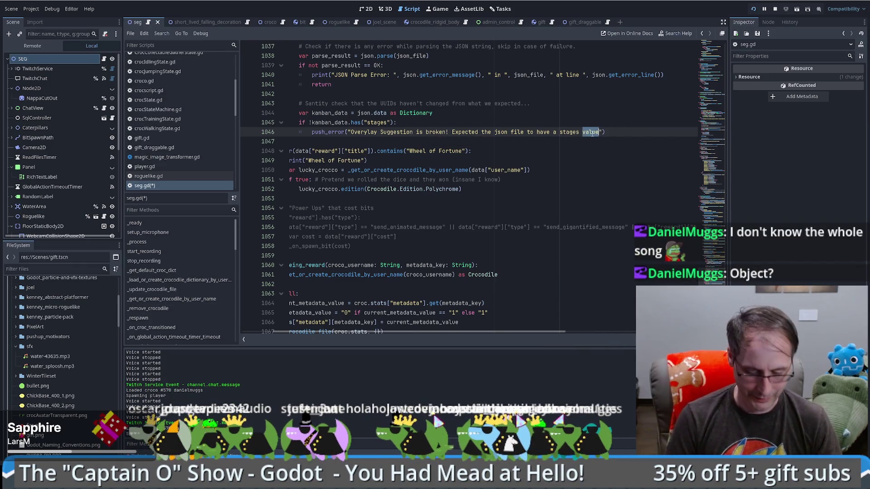
{"action": "type", "text": "key"}
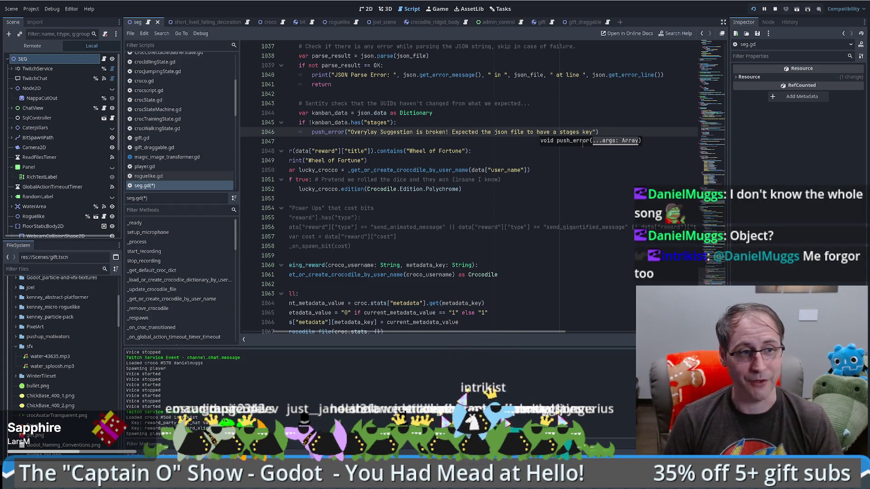
{"action": "mouse_move", "coordinate": [432, 171]}
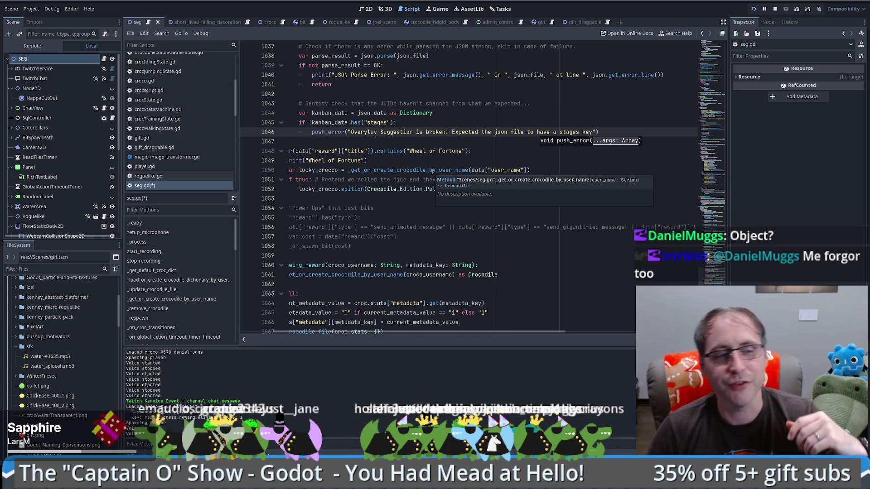
{"action": "key", "text": "Up"}
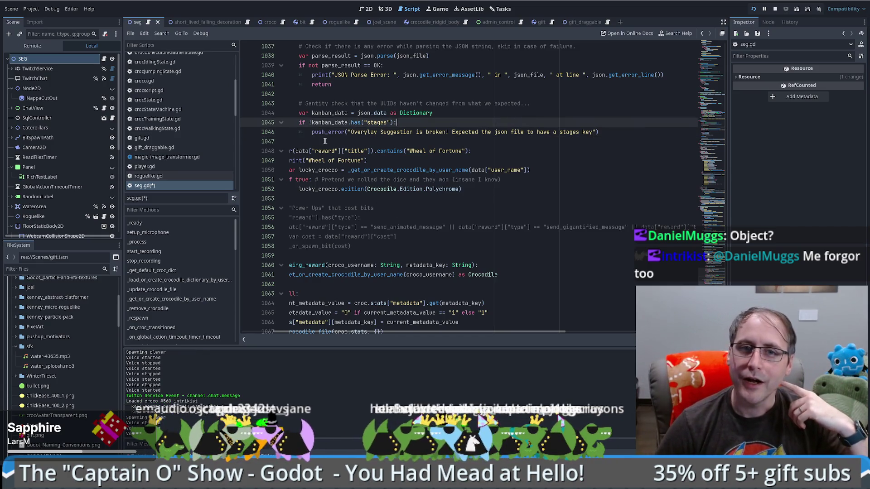
- Save seg.gd, run the game, then stop the debug session
{"action": "key", "text": "Down"}
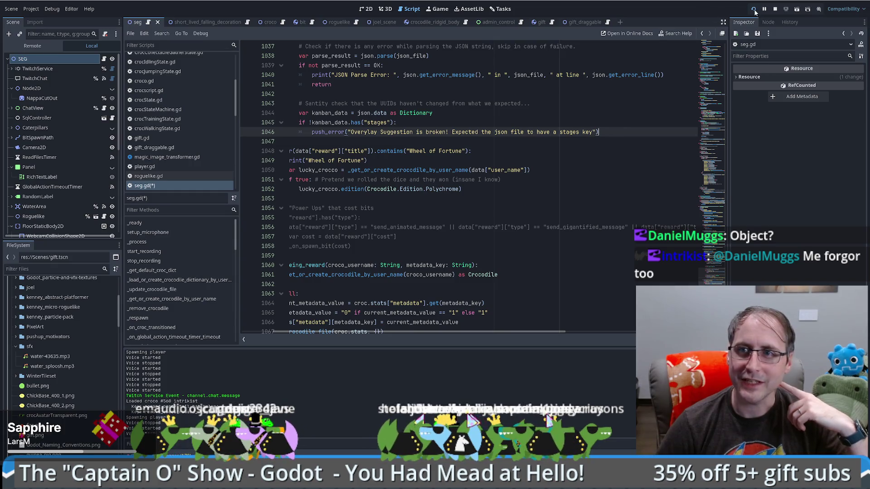
{"action": "key", "text": "ctrl+s"}
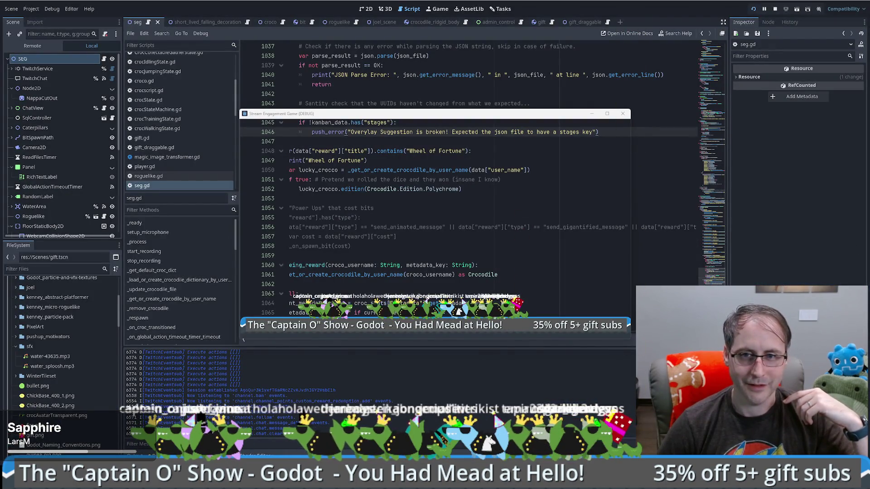
{"action": "left_click", "coordinate": [623, 114]}
- Look up the JSON class help, then return to the seg.gd script
{"action": "left_click", "coordinate": [620, 142]}
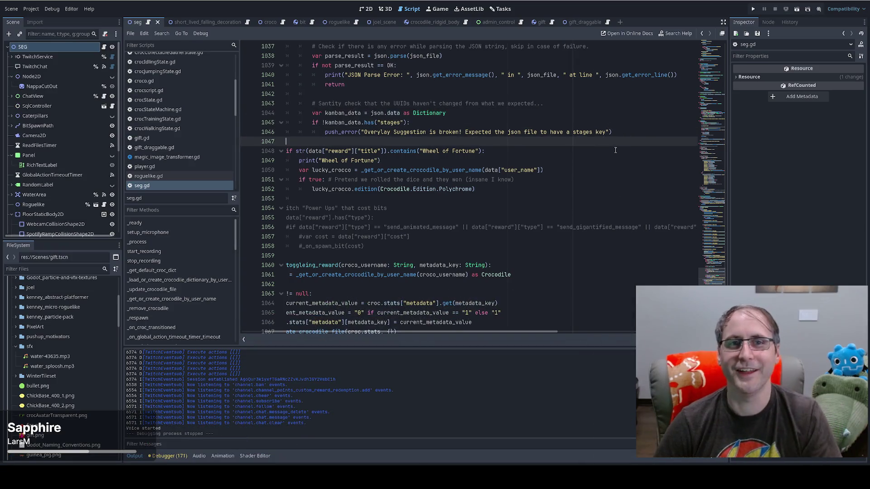
{"action": "key", "text": "ctrl+a"}
{"action": "left_click", "coordinate": [613, 163]}
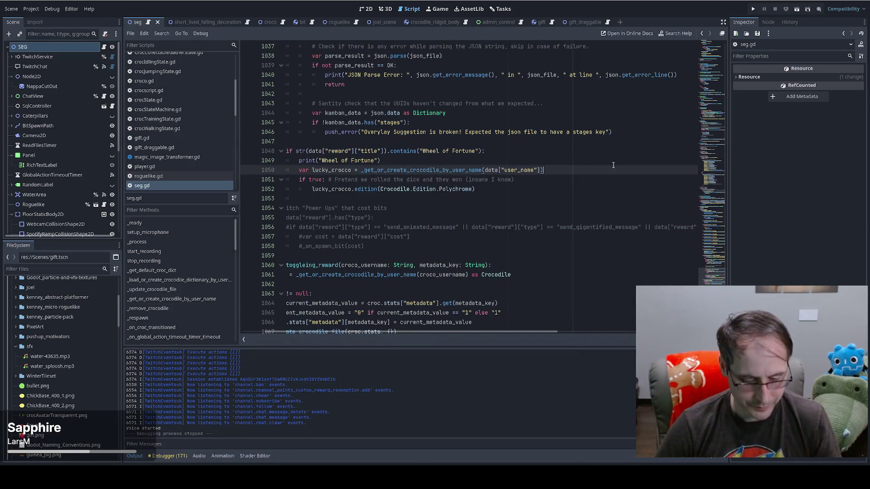
{"action": "key", "text": "ctrl+End"}
{"action": "key", "text": "ctrl+shift+Home"}
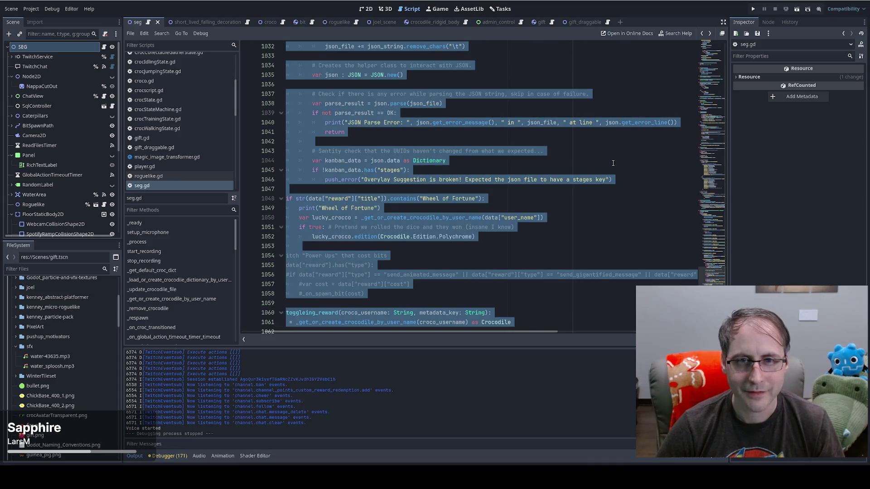
{"action": "left_click", "coordinate": [614, 163]}
{"action": "key", "text": "ctrl+Home"}
{"action": "key", "text": "alt+F1"}
{"action": "key", "text": "alt+Left"}
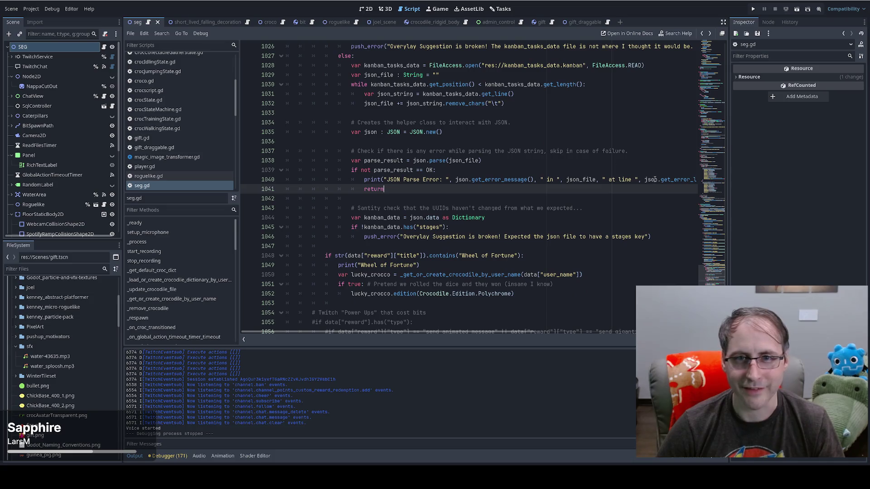
{"action": "left_click", "coordinate": [647, 251]}
- Find _on_spawn_gift and add a 'for i in range(amount):' line below its header
{"action": "key", "text": "ctrl+f"}
{"action": "type", "text": "spawn"}
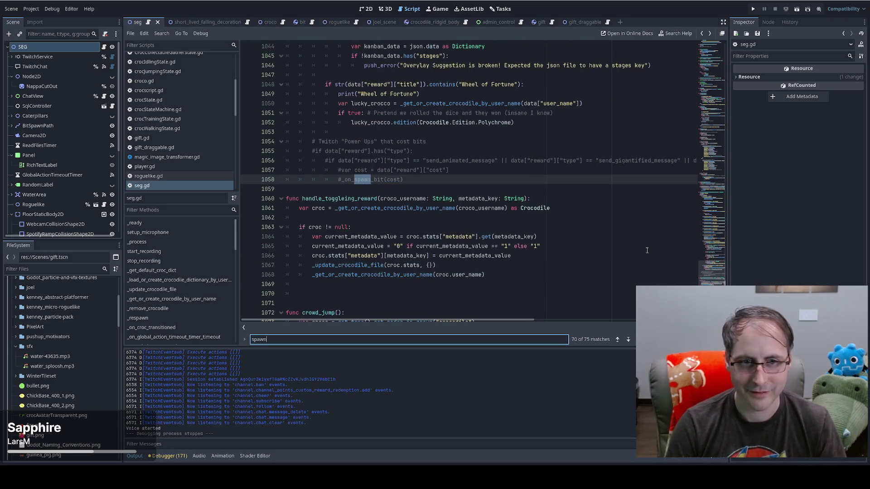
{"action": "type", "text": "_g"}
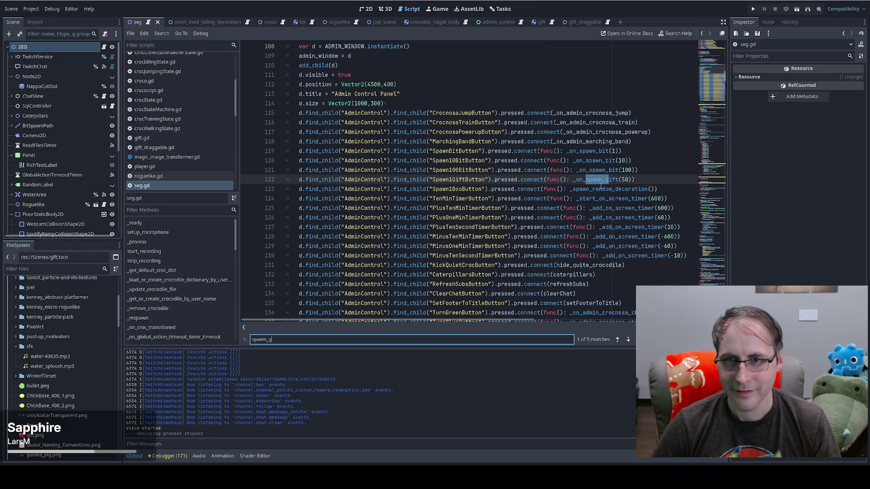
{"action": "left_click", "coordinate": [601, 181], "text": "ctrl"}
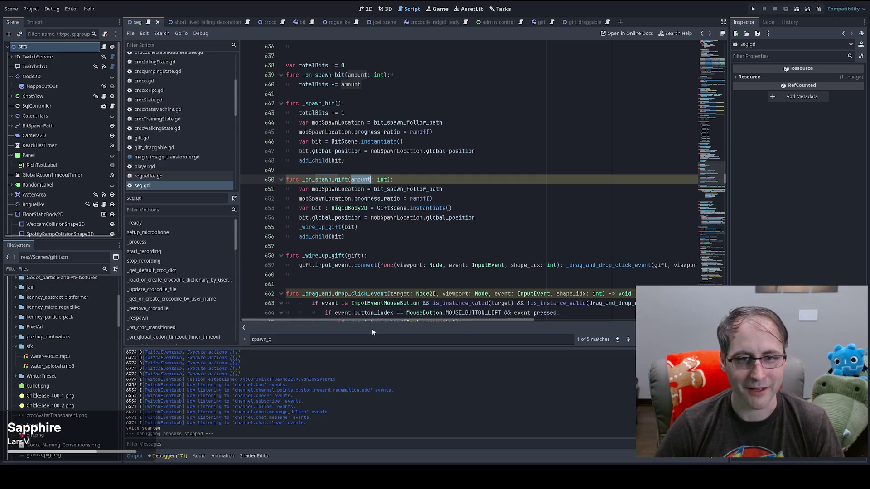
{"action": "left_click", "coordinate": [431, 189]}
{"action": "left_click", "coordinate": [454, 180]}
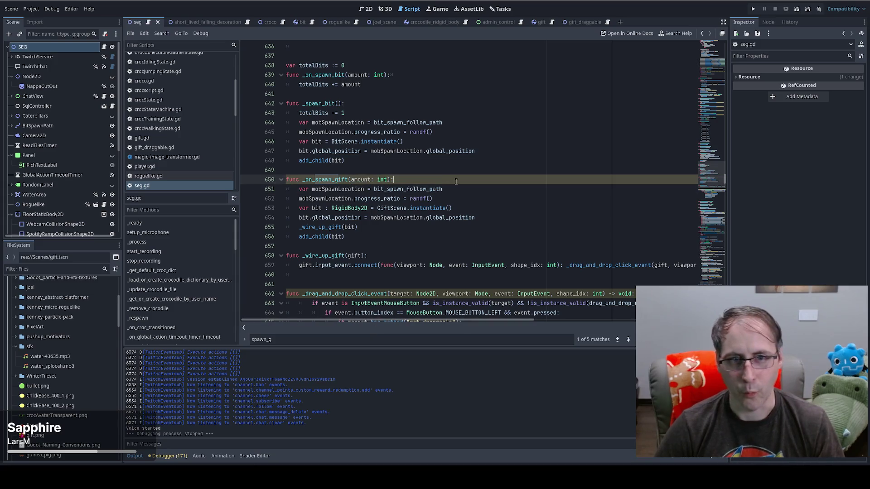
{"action": "key", "text": "Return"}
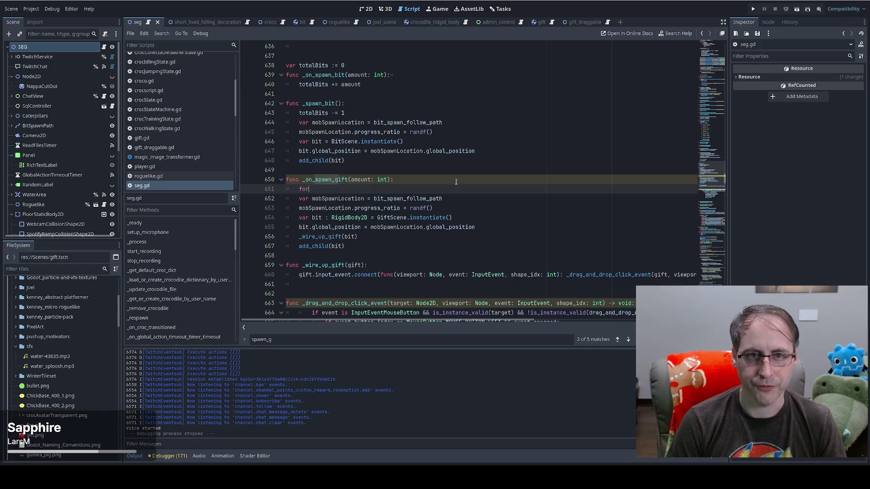
{"action": "type", "text": "r i in rran"}
{"action": "key", "text": "BackSpace"}
{"action": "key", "text": "BackSpace"}
{"action": "key", "text": "BackSpace"}
{"action": "type", "text": "ange"}
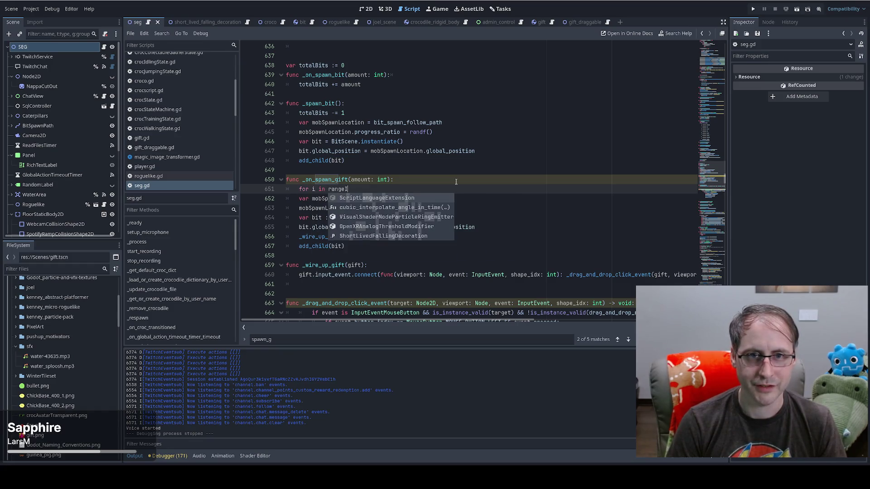
{"action": "key", "text": "Escape"}
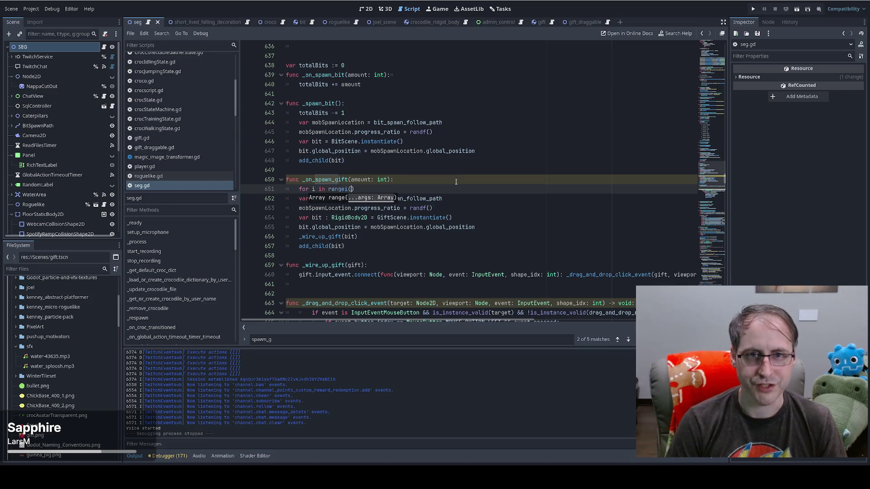
{"action": "type", "text": ")"}
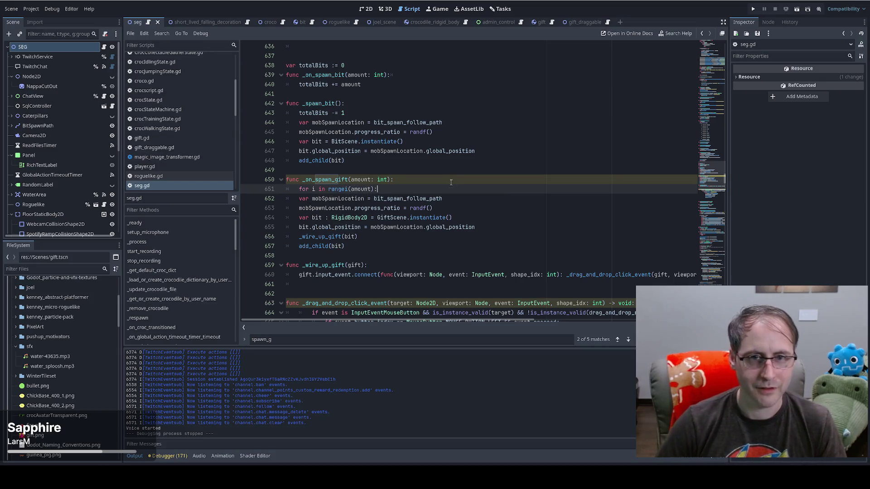
- Indent the gift-spawning lines into the loop body and run the game
{"action": "left_click_drag", "start_coordinate": [359, 244], "coordinate": [290, 198]}
{"action": "key", "text": "Tab"}
{"action": "left_click", "coordinate": [494, 207]}
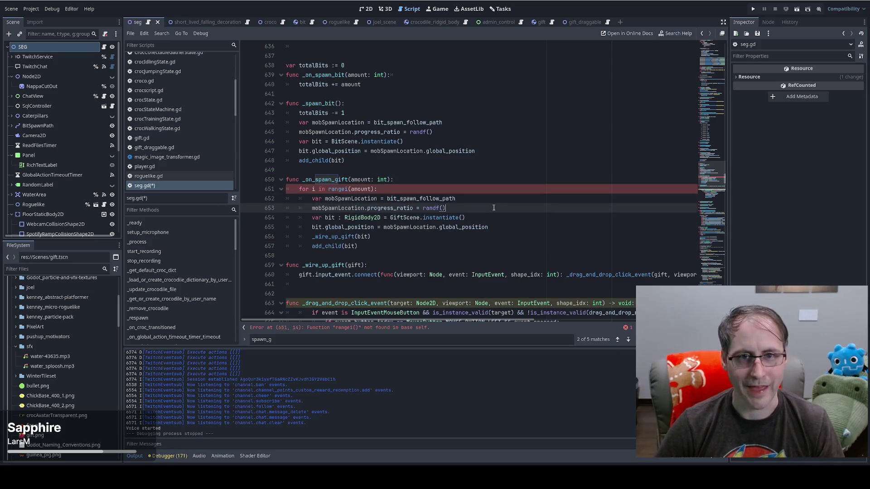
{"action": "left_click", "coordinate": [348, 189]}
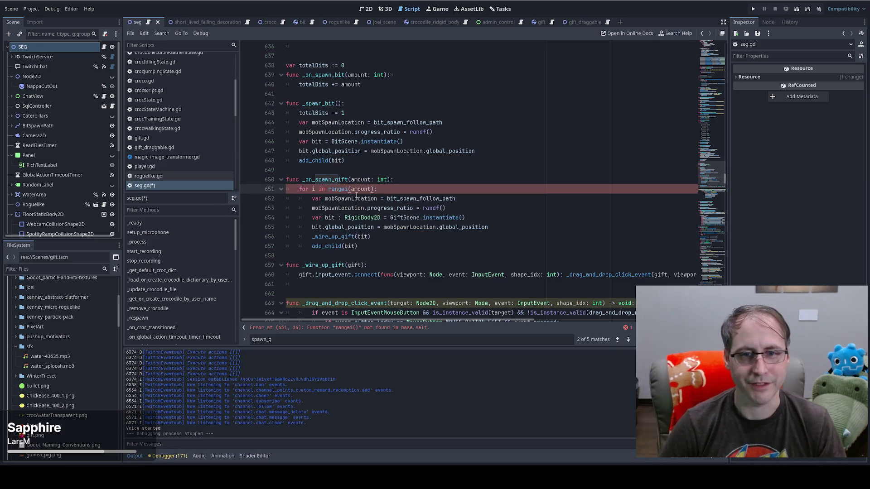
{"action": "left_click", "coordinate": [380, 191]}
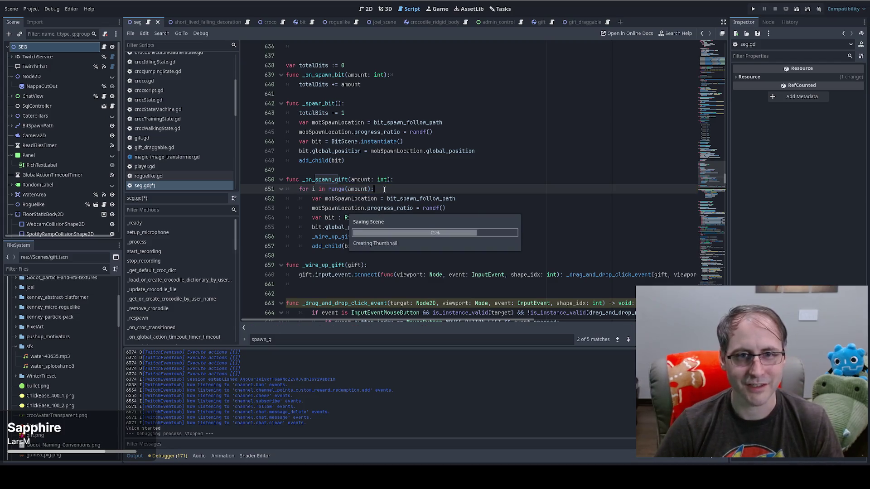
{"action": "left_click", "coordinate": [755, 10]}
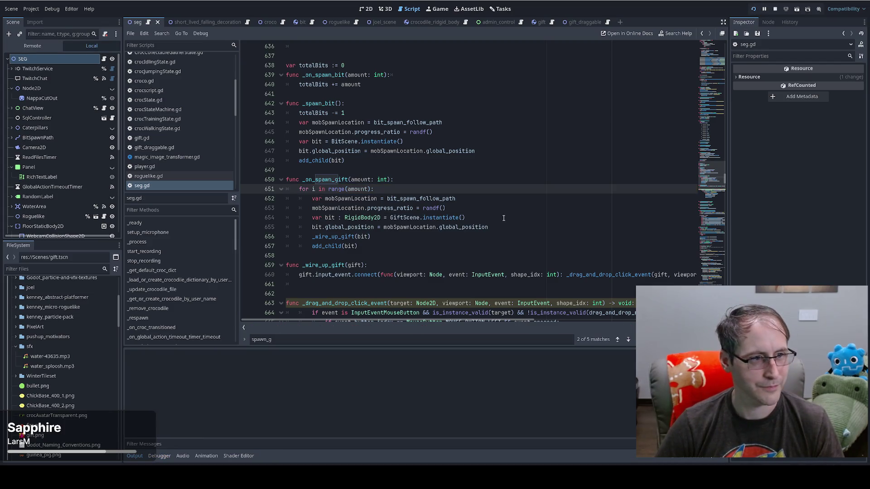